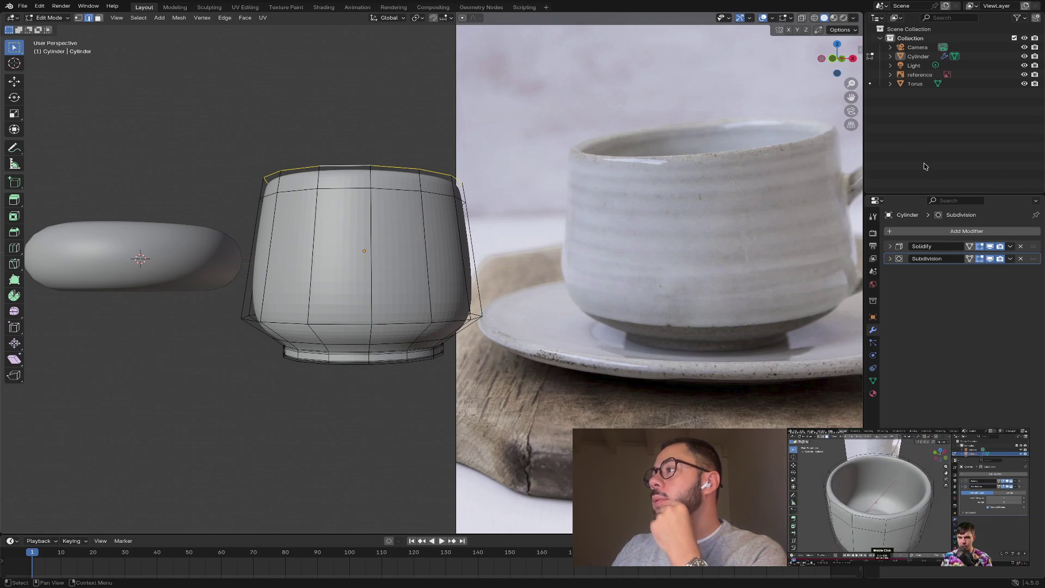
- Return the cup to Object Mode and bring up the Solidify modifier's options menu
{"action": "middle_click_drag", "start_coordinate": [525, 356], "coordinate": [380, 359]}
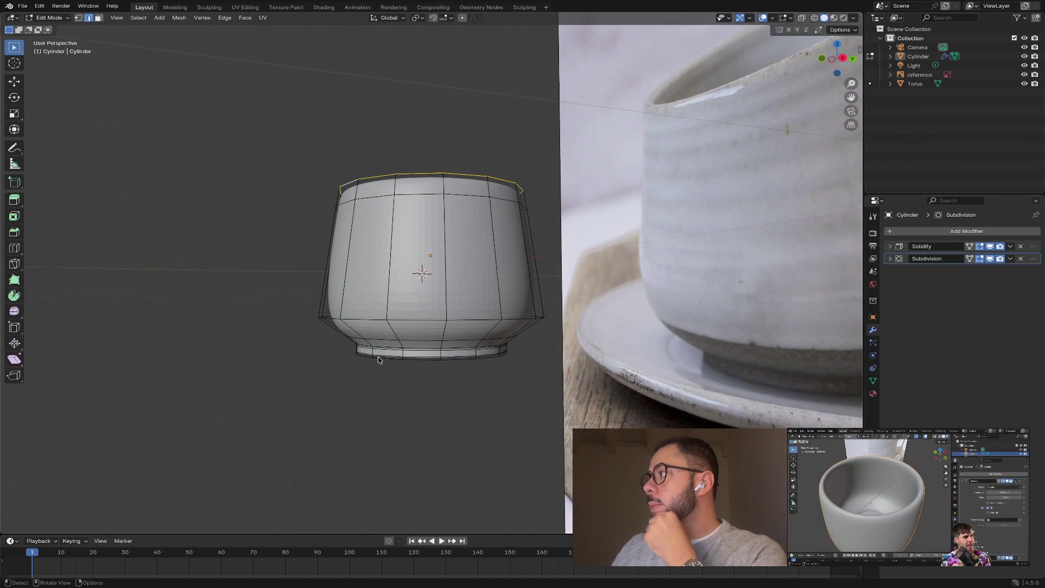
{"action": "left_click", "coordinate": [1010, 247]}
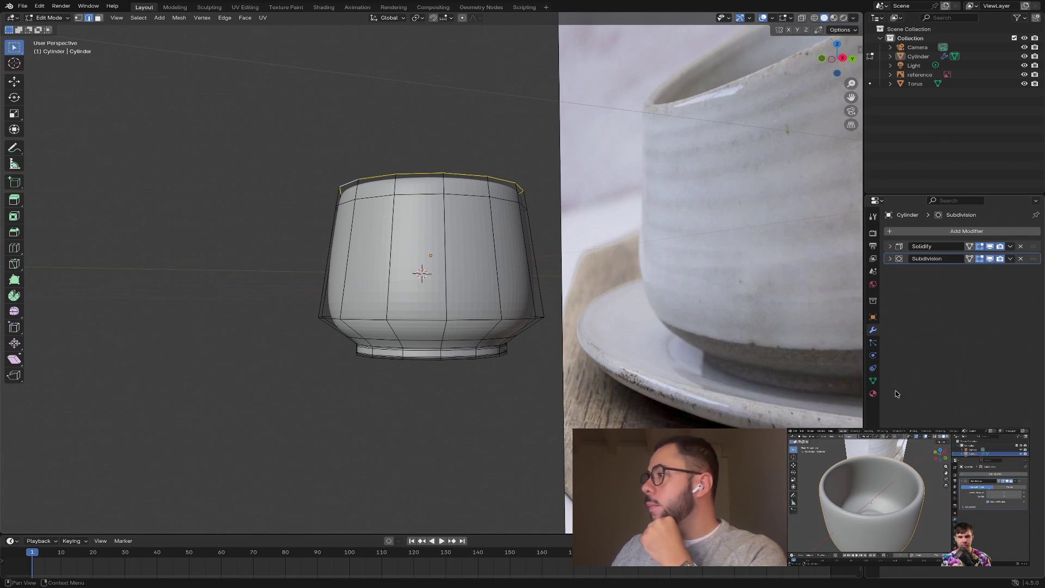
{"action": "left_click", "coordinate": [544, 327]}
{"action": "key", "text": "Tab"}
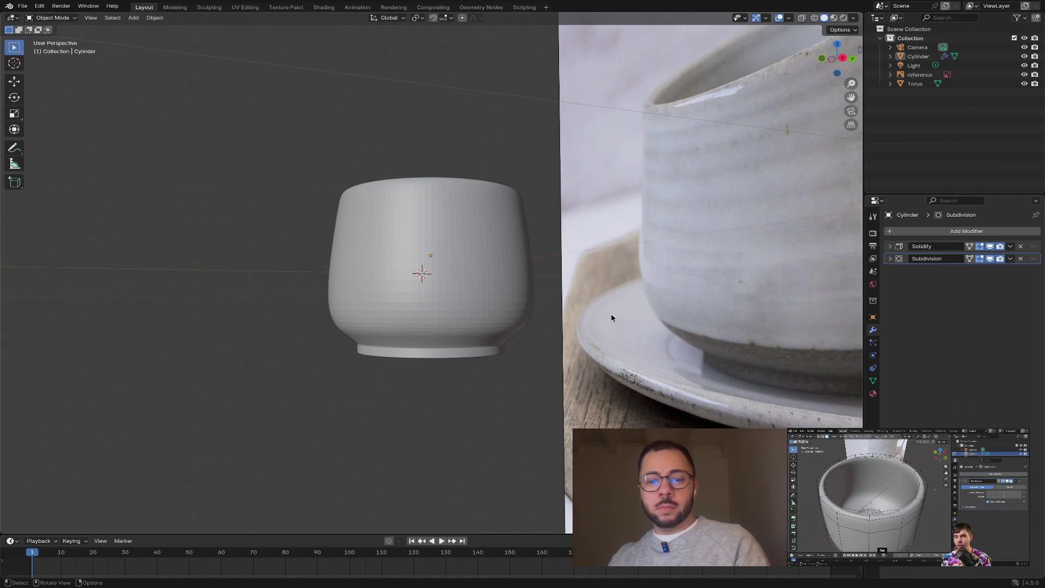
{"action": "middle_click_drag", "start_coordinate": [611, 315], "coordinate": [611, 304]}
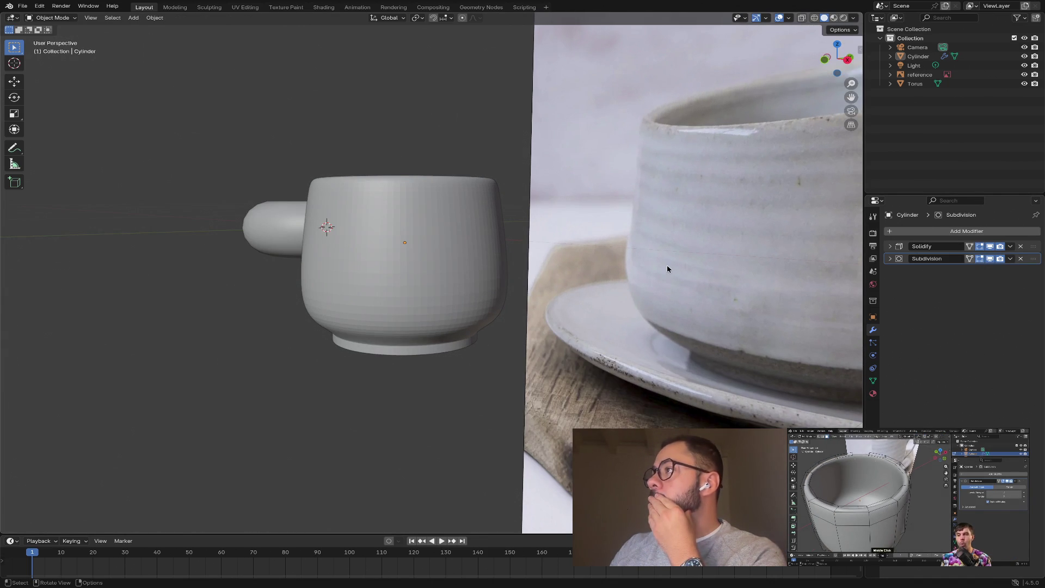
{"action": "left_click", "coordinate": [1011, 247]}
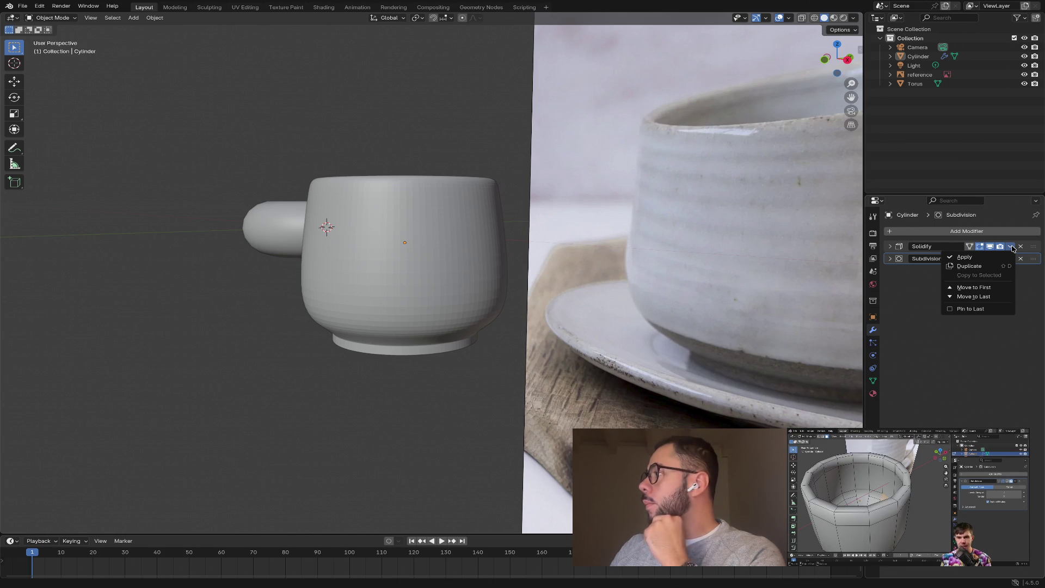
- Apply the Solidify modifier to the cup body and enter Edit Mode on it
{"action": "left_click", "coordinate": [964, 257]}
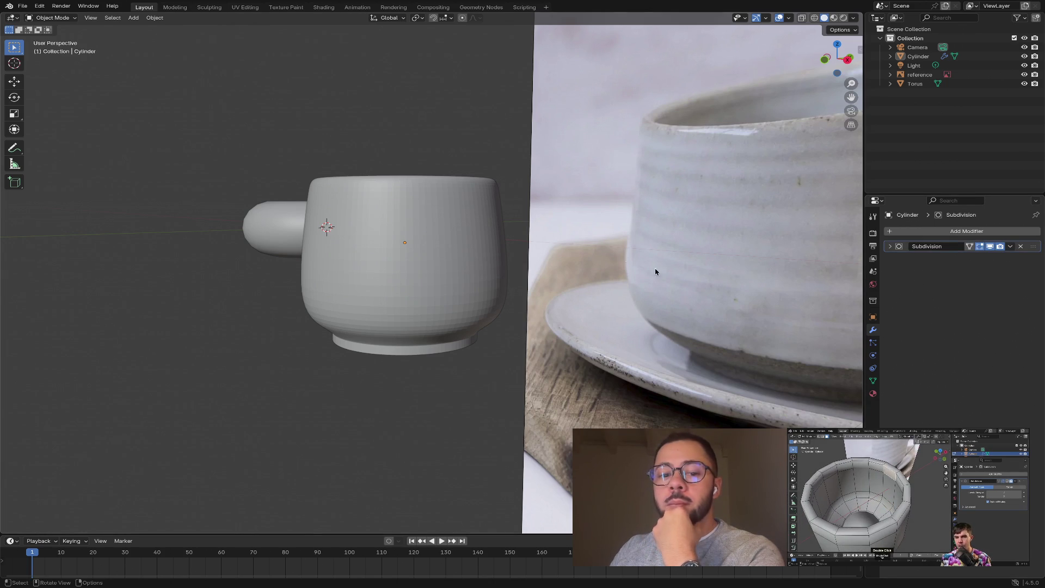
{"action": "middle_click_drag", "start_coordinate": [654, 267], "coordinate": [612, 256]}
{"action": "key", "text": "Tab"}
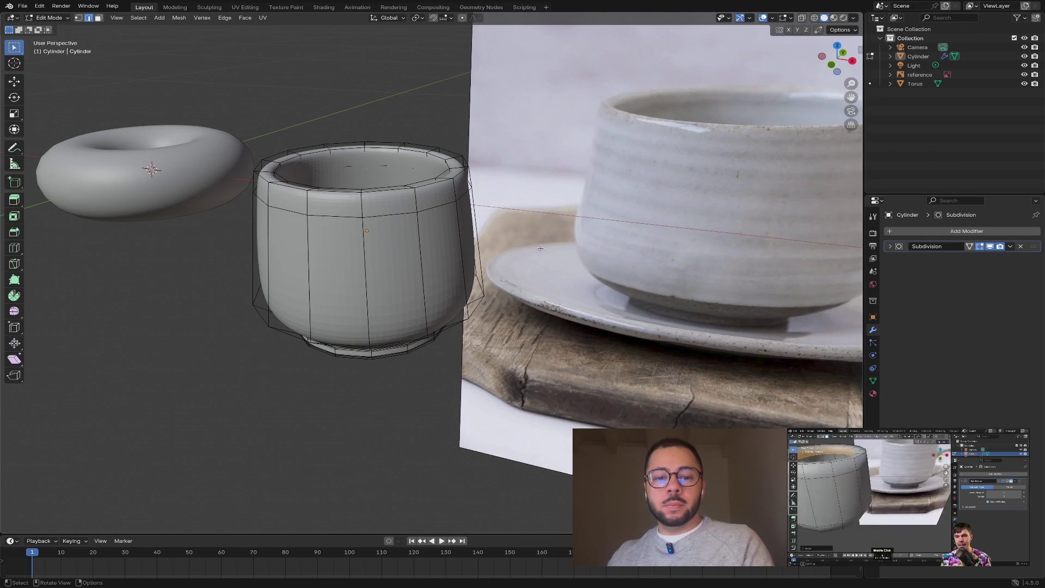
- Switch to face select and zoom in close to the cup's rim
{"action": "mouse_move", "coordinate": [540, 248]}
{"action": "middle_mouse_down"}
{"action": "mouse_move", "coordinate": [460, 201]}
{"action": "mouse_move", "coordinate": [523, 268]}
{"action": "middle_mouse_up"}
{"action": "scroll", "coordinate": [361, 205], "scroll_direction": "up", "scroll_amount": 3}
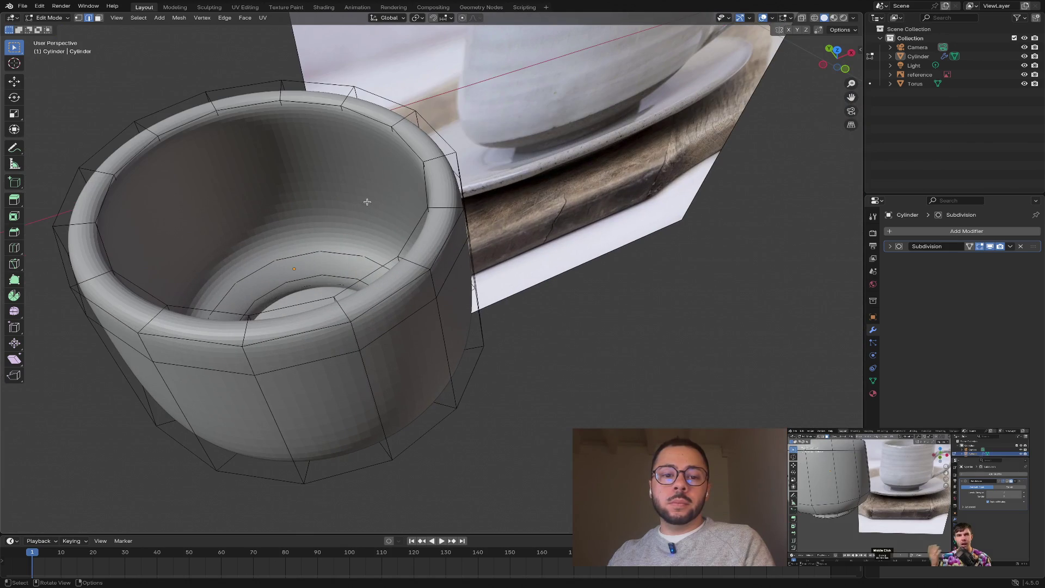
{"action": "key", "text": "3"}
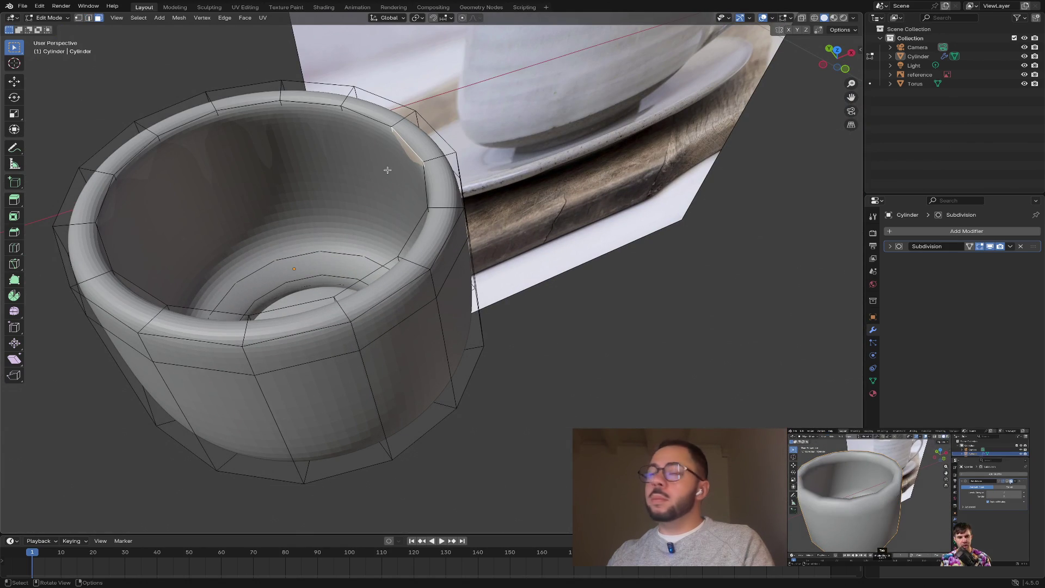
{"action": "scroll", "coordinate": [386, 170], "scroll_direction": "up", "scroll_amount": 2}
{"action": "mouse_move", "coordinate": [381, 168]}
{"action": "middle_mouse_down"}
{"action": "mouse_move", "coordinate": [422, 170]}
{"action": "mouse_move", "coordinate": [467, 150]}
{"action": "mouse_move", "coordinate": [375, 170]}
{"action": "middle_mouse_up"}
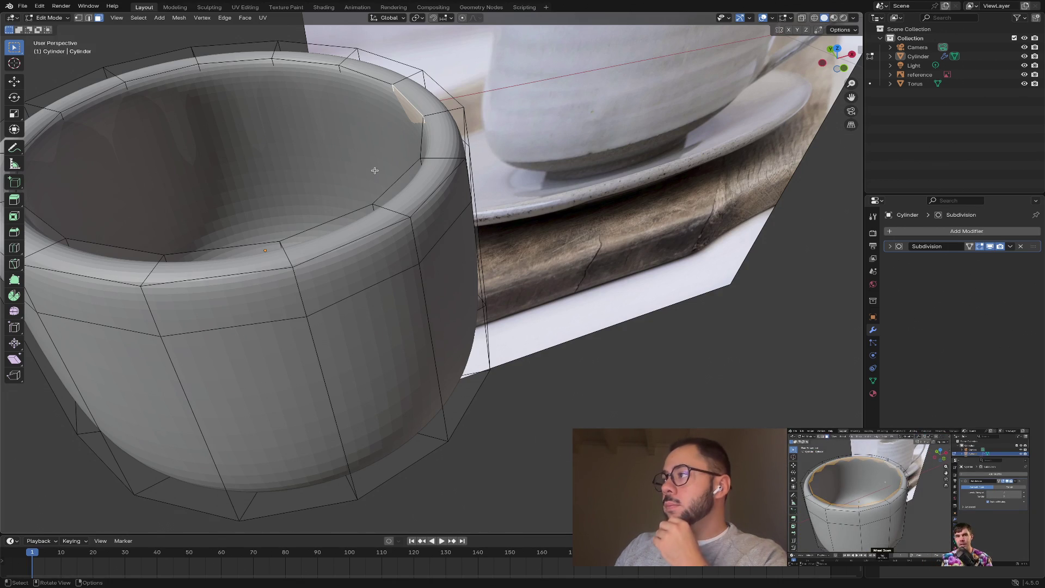
{"action": "middle_click_drag", "start_coordinate": [374, 171], "coordinate": [427, 171]}
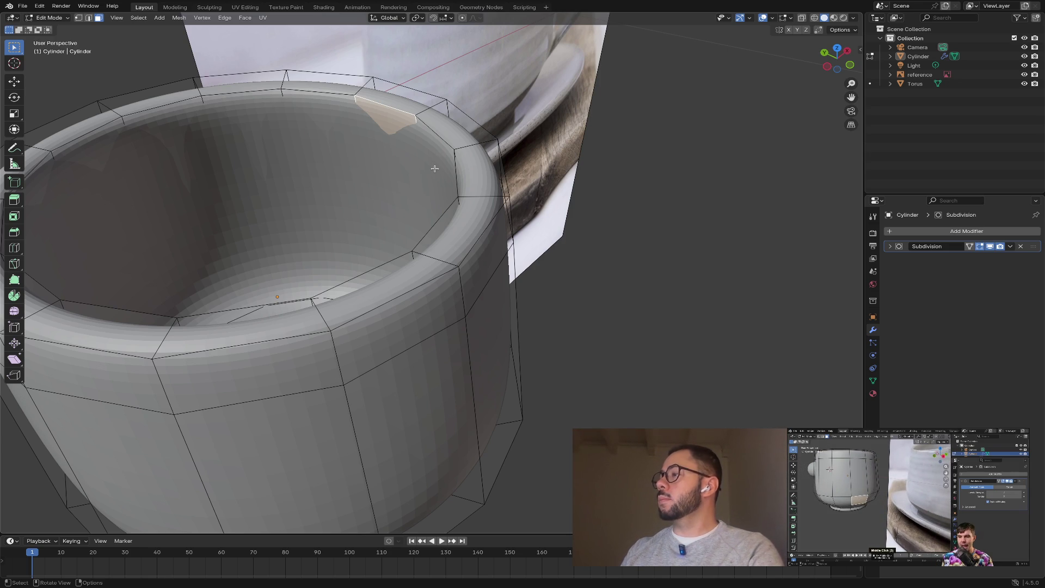
{"action": "scroll", "coordinate": [435, 169], "scroll_direction": "down", "scroll_amount": 3}
- Select a lower-right face of the cup near the foot and inspect it from the side
{"action": "middle_click_drag", "start_coordinate": [434, 169], "coordinate": [392, 326]}
{"action": "left_click", "coordinate": [422, 376]}
{"action": "middle_click_drag", "start_coordinate": [422, 377], "coordinate": [476, 364]}
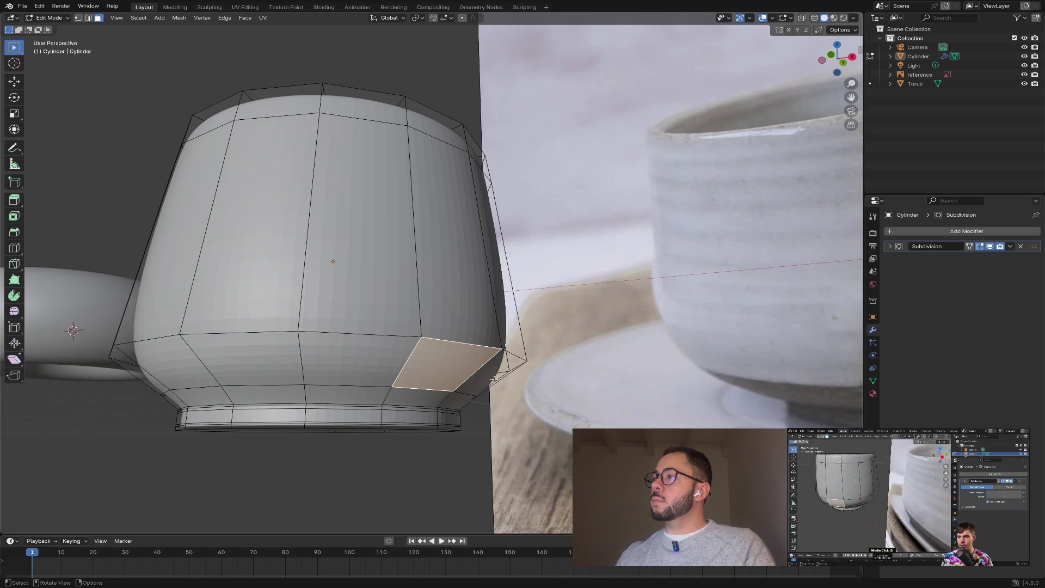
{"action": "mouse_move", "coordinate": [493, 379]}
{"action": "middle_mouse_down"}
{"action": "mouse_move", "coordinate": [479, 409]}
{"action": "mouse_move", "coordinate": [455, 413]}
{"action": "mouse_move", "coordinate": [469, 406]}
{"action": "mouse_move", "coordinate": [468, 383]}
{"action": "middle_mouse_up"}
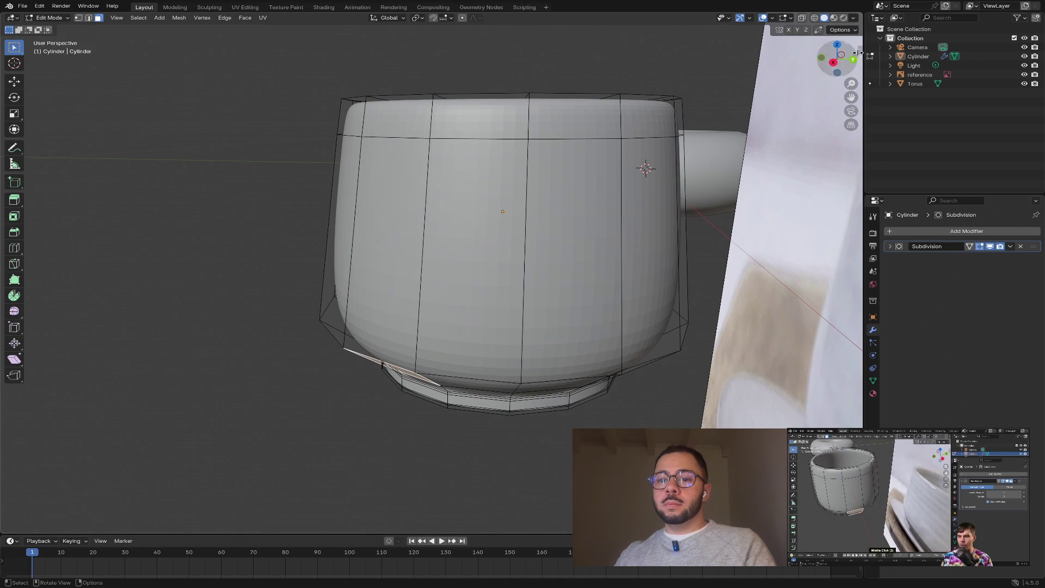
- Snap to the X-axis view and deselect the cup's bottom face
{"action": "left_click", "coordinate": [833, 66]}
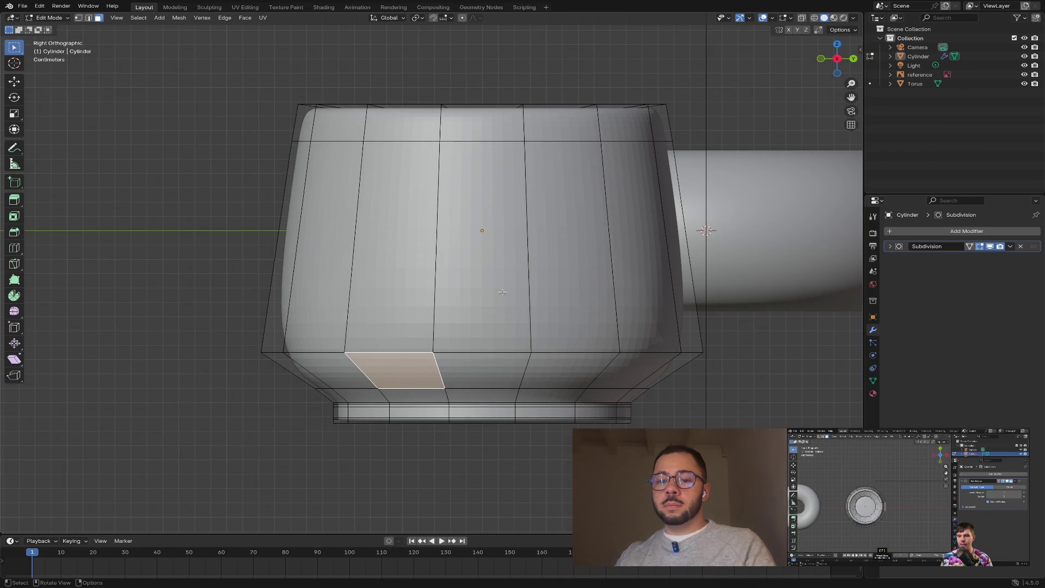
{"action": "middle_click_drag", "start_coordinate": [327, 349], "coordinate": [150, 350]}
{"action": "left_click", "coordinate": [150, 350]}
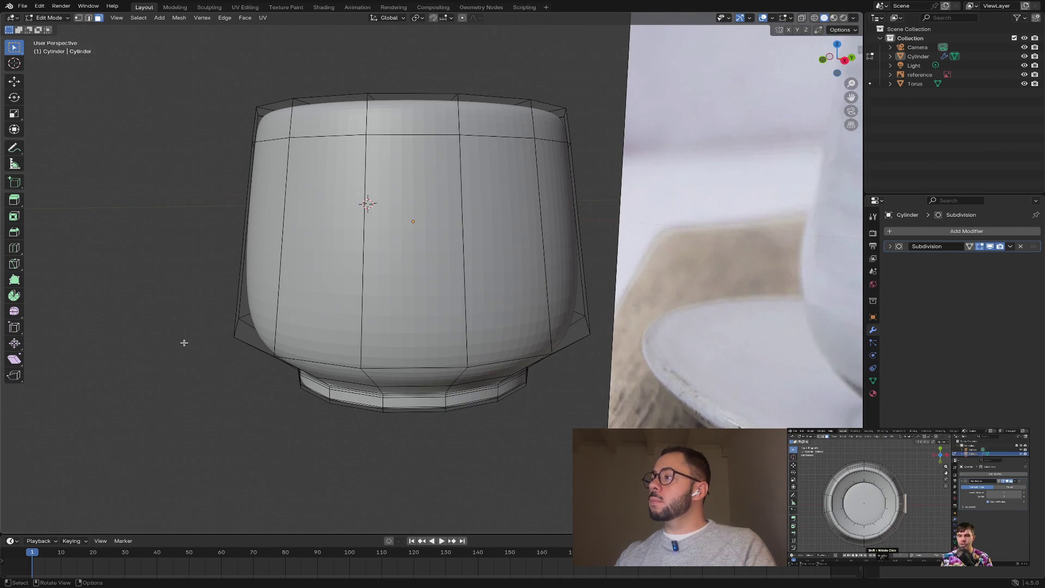
- Zoom out and select the reference image plane, leaving viewport shading unchanged
{"action": "scroll", "coordinate": [395, 304], "scroll_direction": "down", "scroll_amount": 5}
{"action": "mouse_move", "coordinate": [394, 304]}
{"action": "middle_mouse_down"}
{"action": "mouse_move", "coordinate": [410, 357]}
{"action": "mouse_move", "coordinate": [506, 314]}
{"action": "middle_mouse_up"}
{"action": "scroll", "coordinate": [450, 333], "scroll_direction": "down", "scroll_amount": 3}
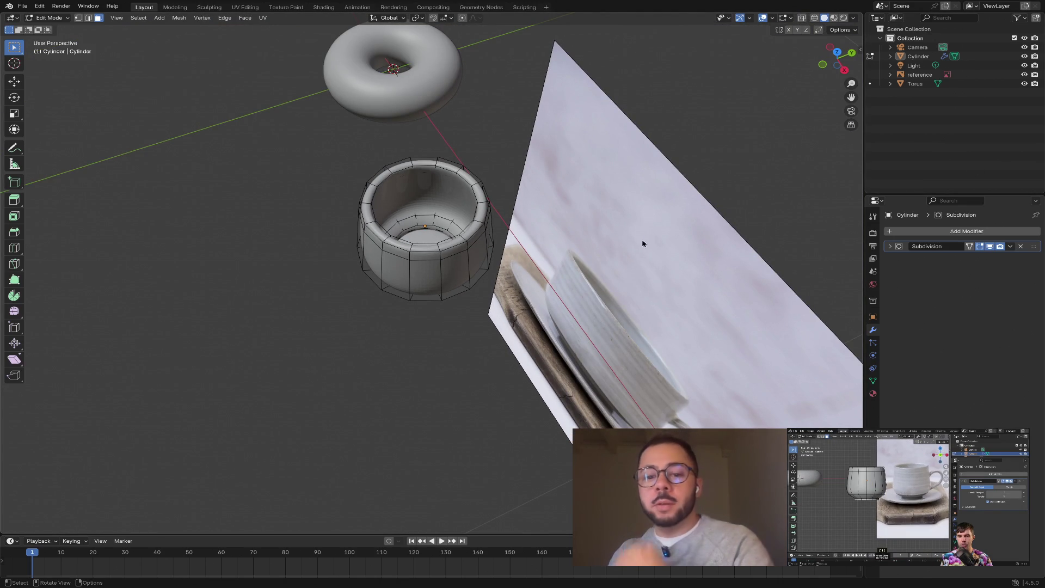
{"action": "middle_click_drag", "start_coordinate": [644, 243], "coordinate": [609, 233]}
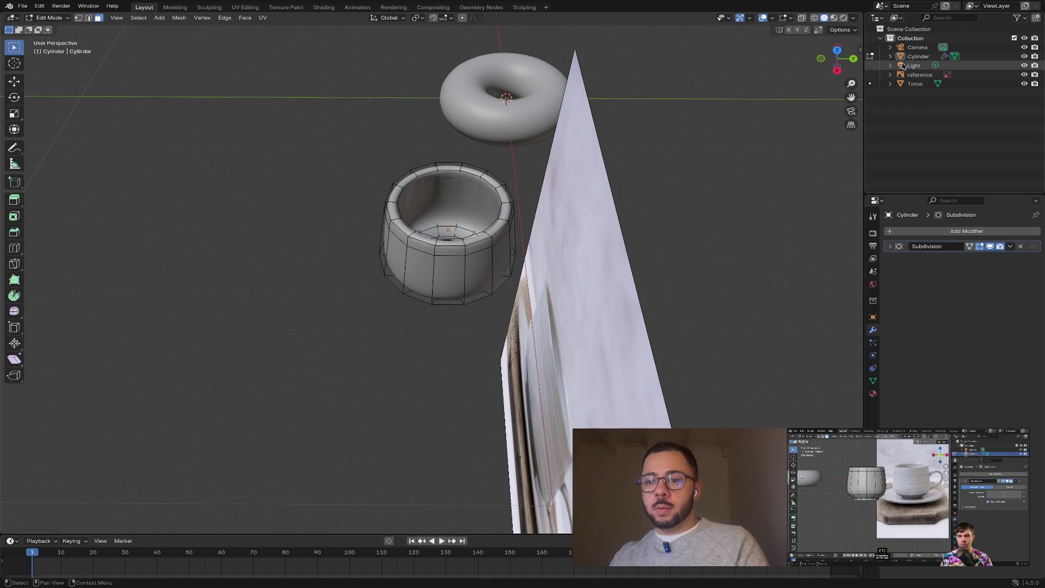
{"action": "left_click", "coordinate": [919, 74]}
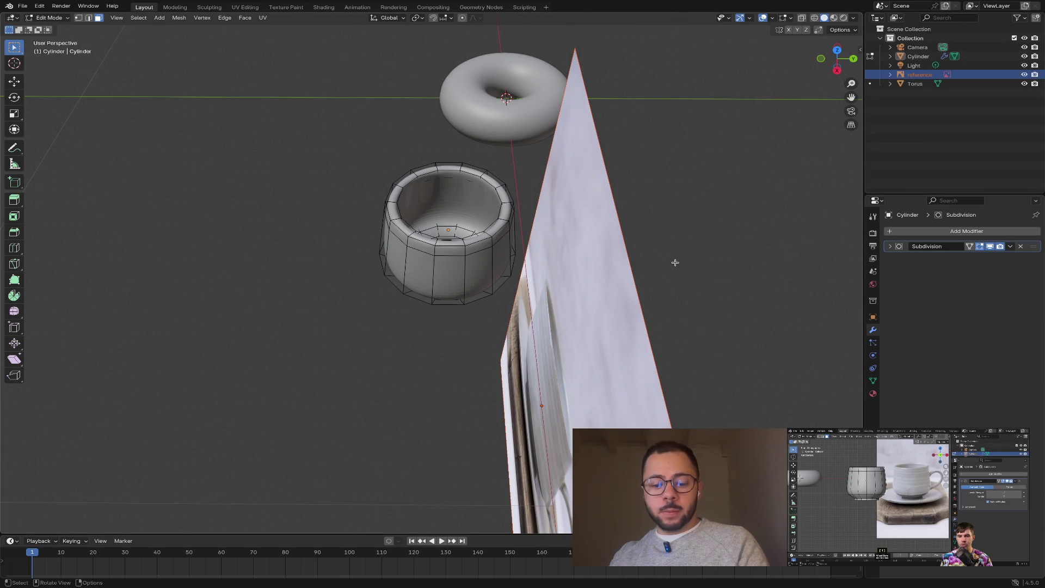
{"action": "key", "text": "z"}
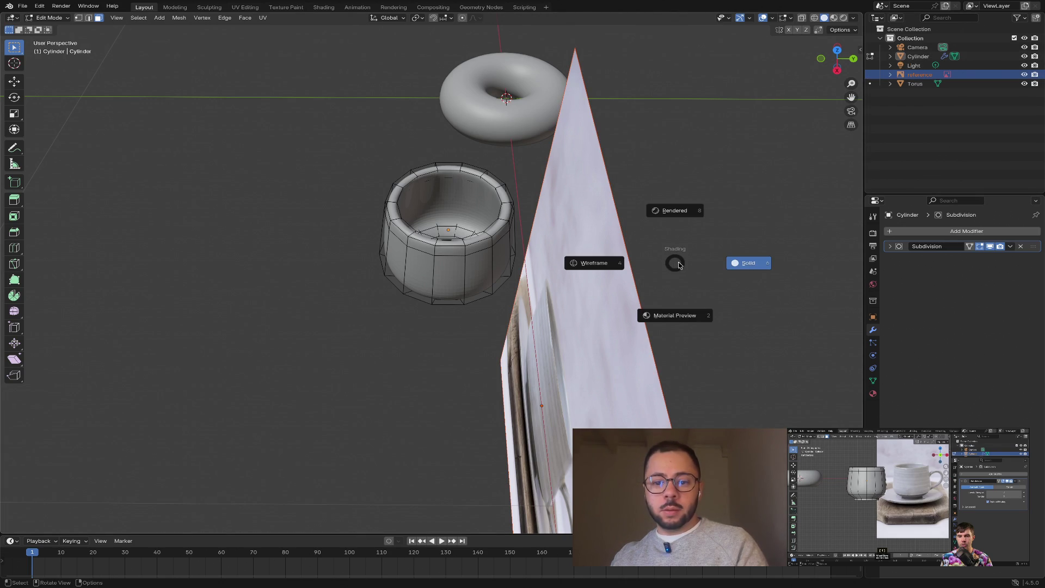
{"action": "left_click", "coordinate": [679, 265]}
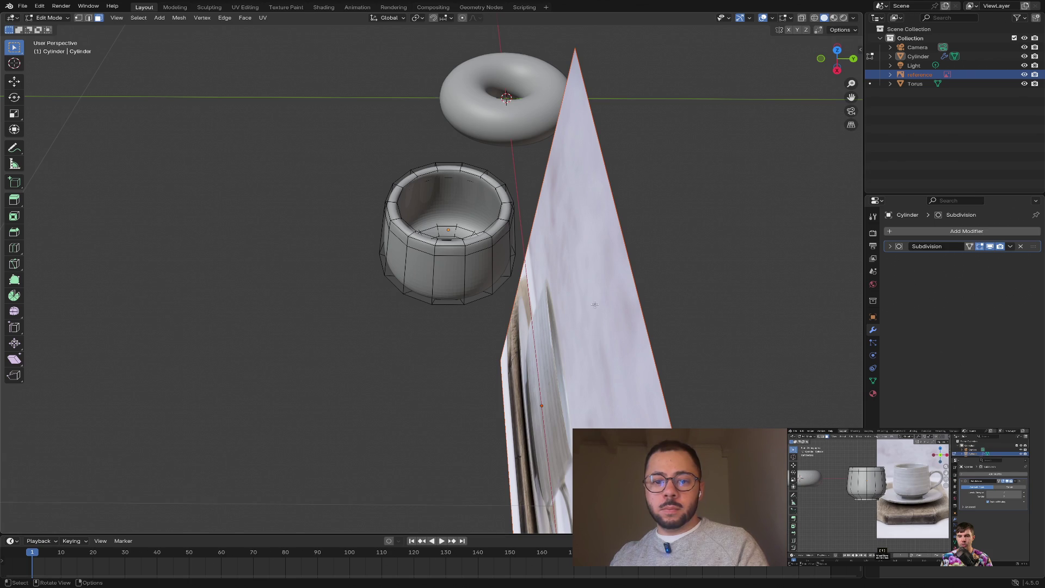
- Back in Object Mode, move the reference image plane along the Y axis
{"action": "key", "text": "Tab"}
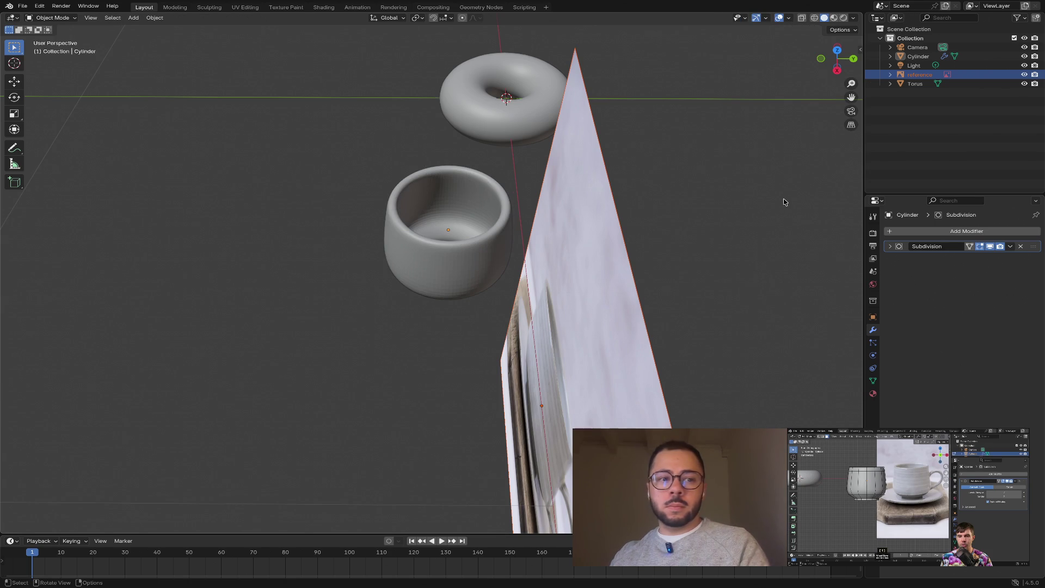
{"action": "key", "text": "g"}
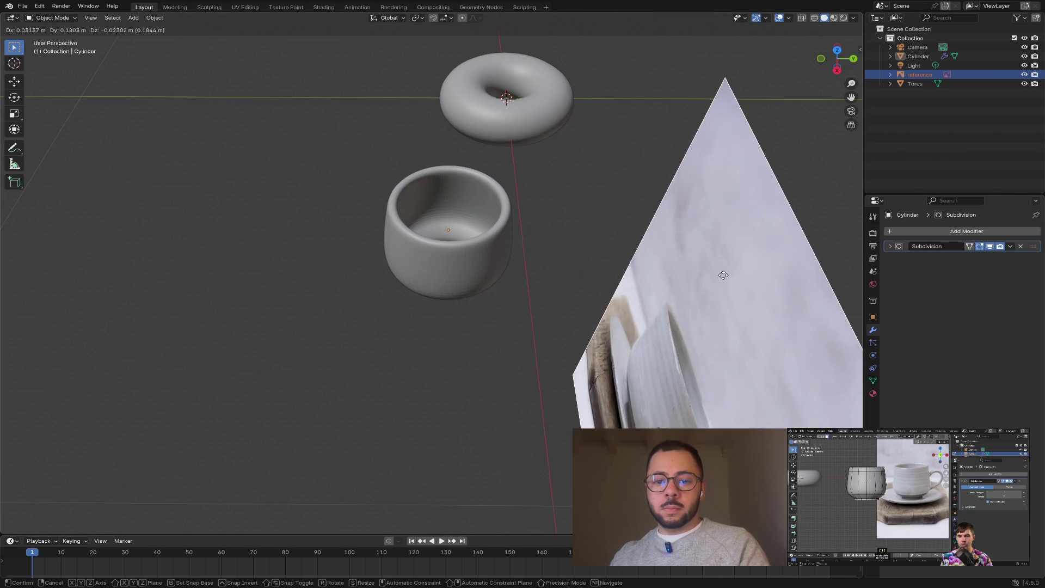
{"action": "key", "text": "z"}
{"action": "key", "text": "x"}
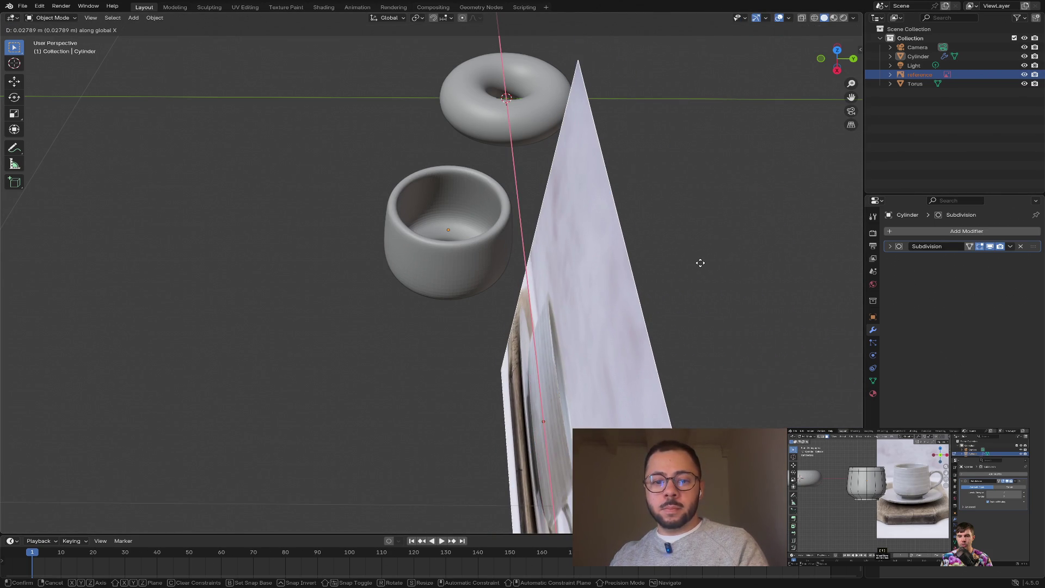
{"action": "key", "text": "y"}
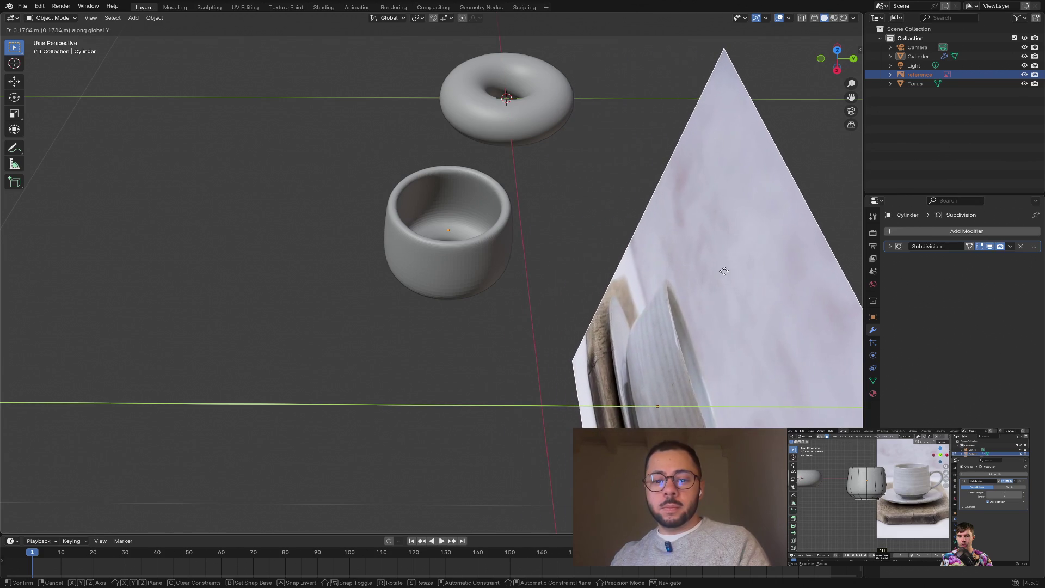
{"action": "left_click", "coordinate": [748, 276]}
- Select the cup body and move it 0.14217 m along Y, away from the torus
{"action": "mouse_move", "coordinate": [640, 249]}
{"action": "middle_mouse_down"}
{"action": "mouse_move", "coordinate": [590, 249]}
{"action": "mouse_move", "coordinate": [588, 301]}
{"action": "mouse_move", "coordinate": [622, 284]}
{"action": "middle_mouse_up"}
{"action": "left_click", "coordinate": [473, 249]}
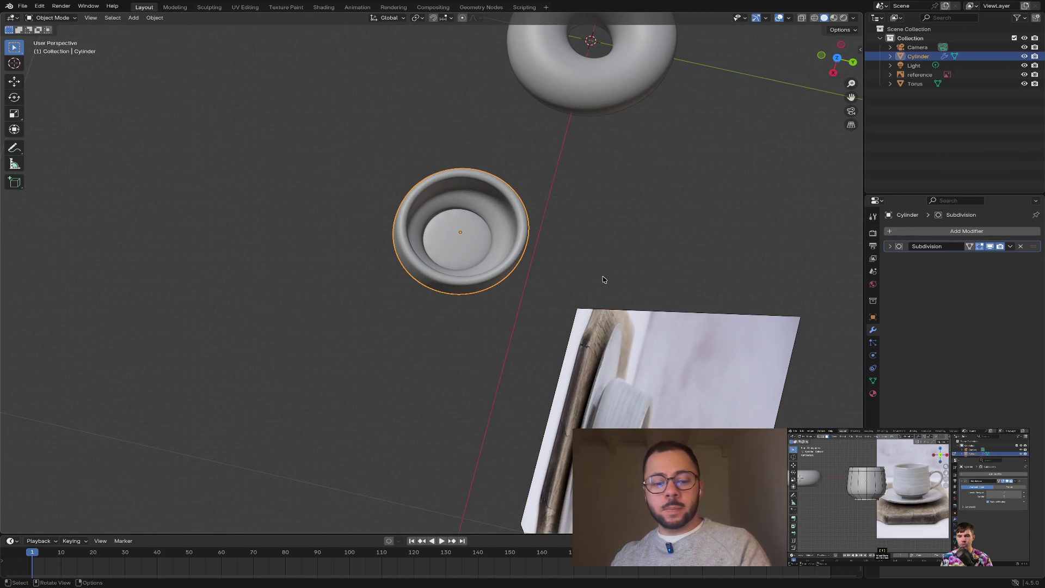
{"action": "scroll", "coordinate": [603, 279], "scroll_direction": "up", "scroll_amount": 5}
{"action": "scroll", "coordinate": [628, 287], "scroll_direction": "down", "scroll_amount": 3}
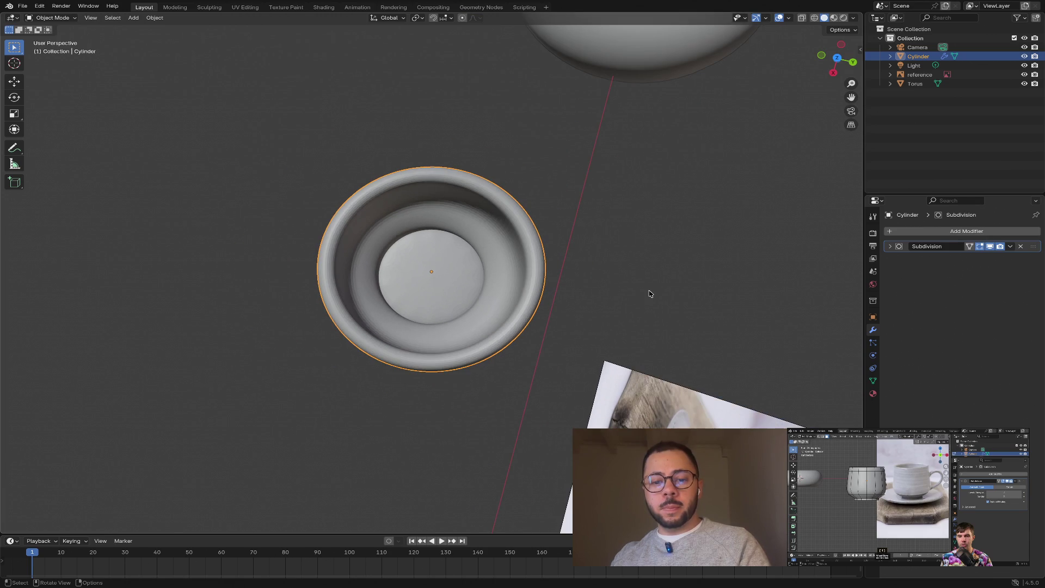
{"action": "left_click", "coordinate": [838, 59]}
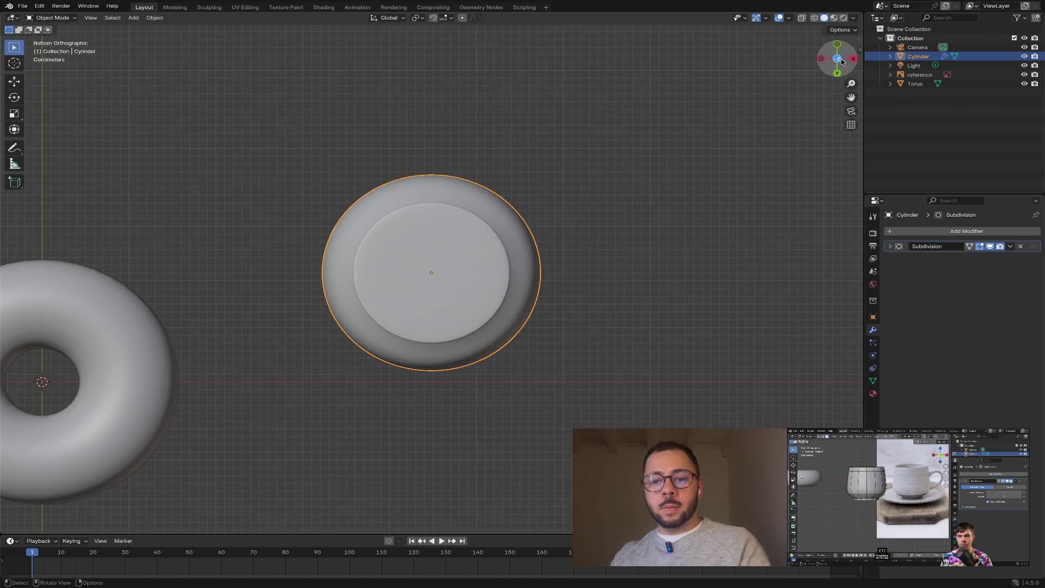
{"action": "left_click", "coordinate": [838, 59]}
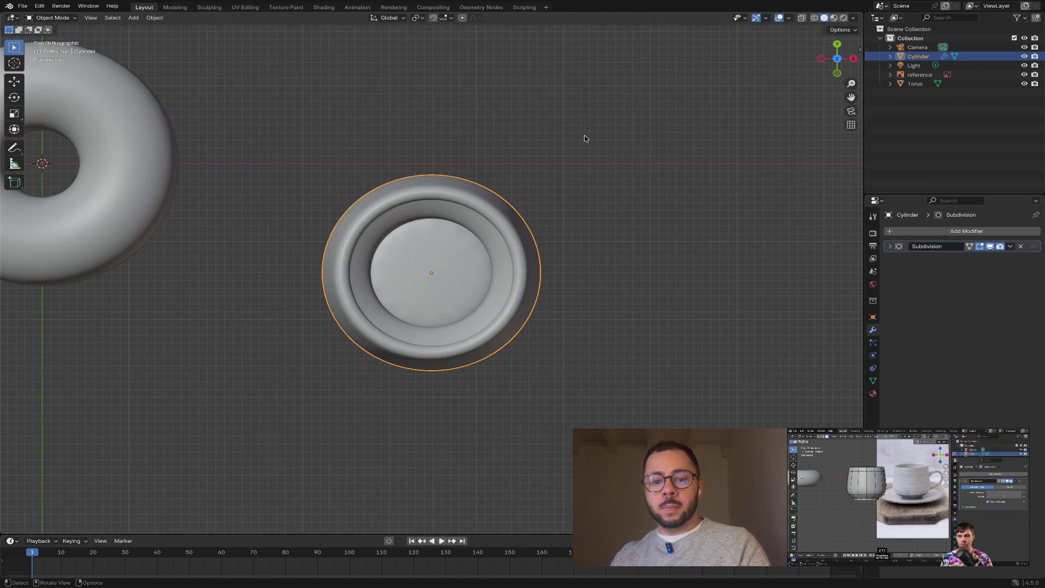
{"action": "key", "text": "g"}
{"action": "key", "text": "y"}
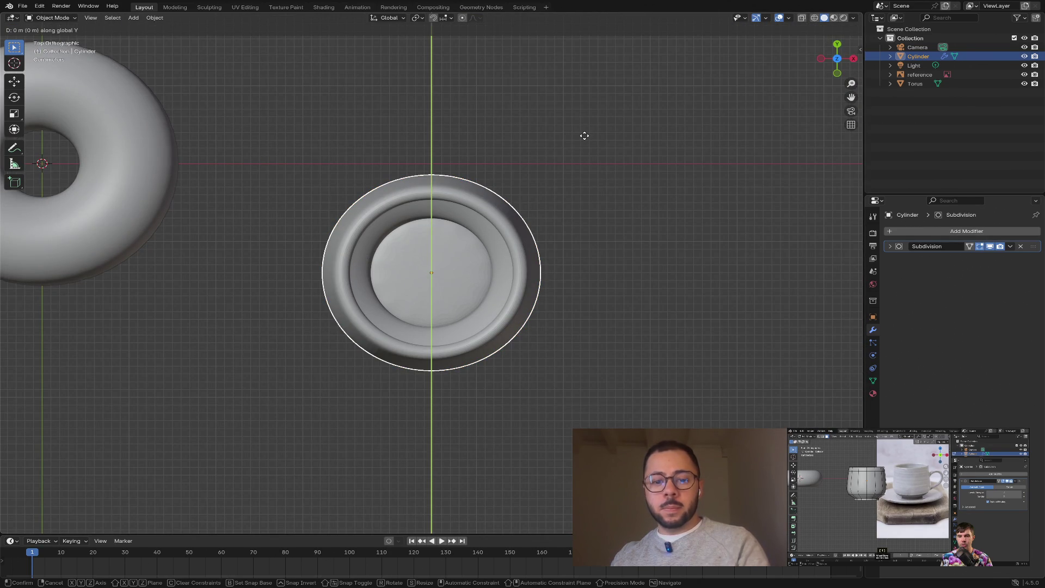
{"action": "left_click", "coordinate": [592, 25]}
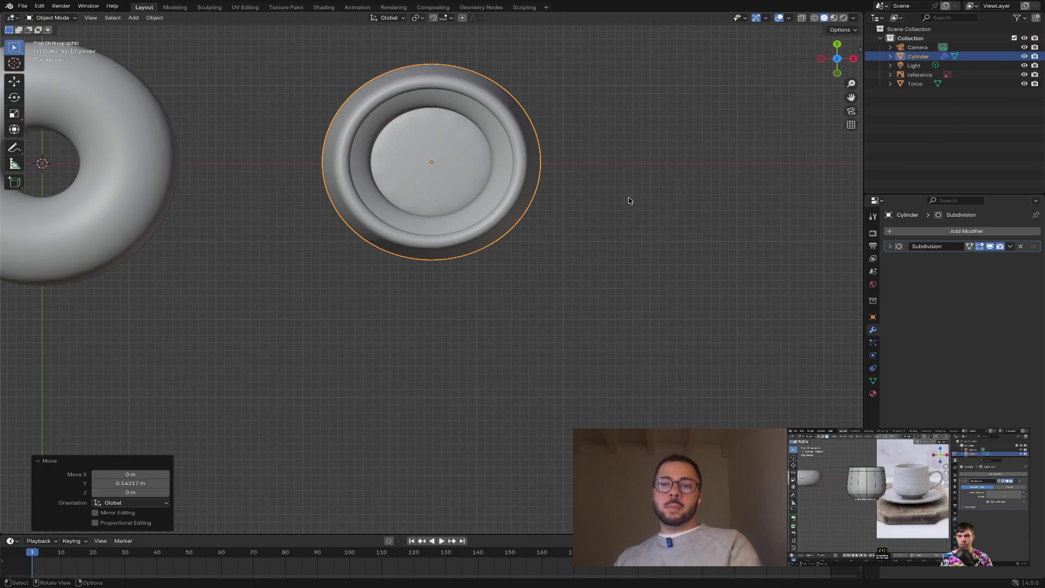
- Frame the cup body in the view and enter Edit Mode on its mesh
{"action": "mouse_move", "coordinate": [628, 170]}
{"action": "middle_mouse_down"}
{"action": "mouse_move", "coordinate": [632, 154]}
{"action": "mouse_move", "coordinate": [523, 145]}
{"action": "mouse_move", "coordinate": [505, 88]}
{"action": "middle_mouse_up"}
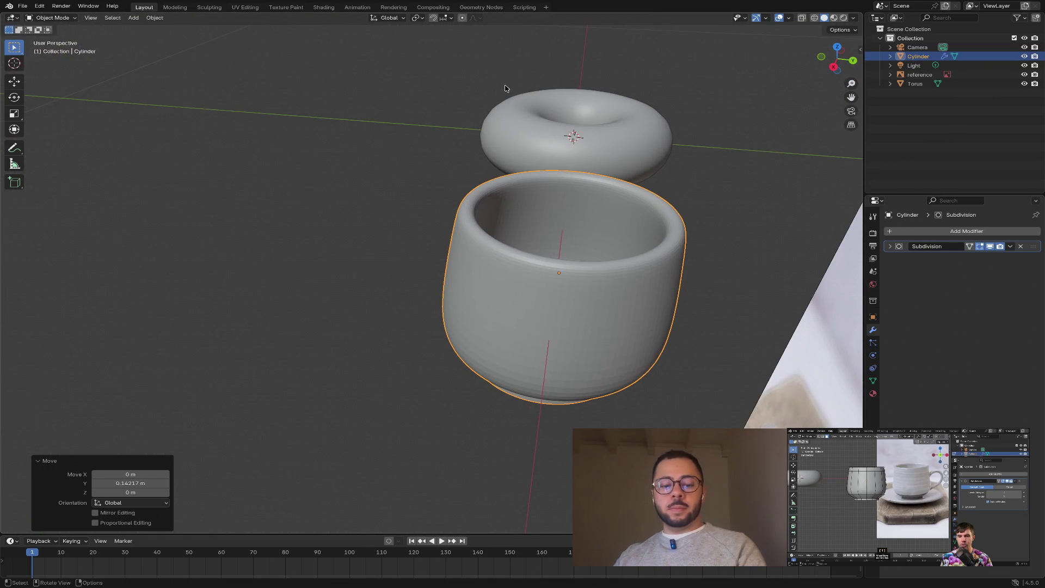
{"action": "key", "text": "KP_Decimal"}
{"action": "mouse_move", "coordinate": [530, 174]}
{"action": "middle_mouse_down"}
{"action": "mouse_move", "coordinate": [553, 194]}
{"action": "mouse_move", "coordinate": [567, 179]}
{"action": "middle_mouse_up"}
{"action": "key", "text": "Tab"}
{"action": "mouse_move", "coordinate": [602, 220]}
{"action": "middle_mouse_down"}
{"action": "mouse_move", "coordinate": [583, 152]}
{"action": "mouse_move", "coordinate": [585, 165]}
{"action": "middle_mouse_up"}
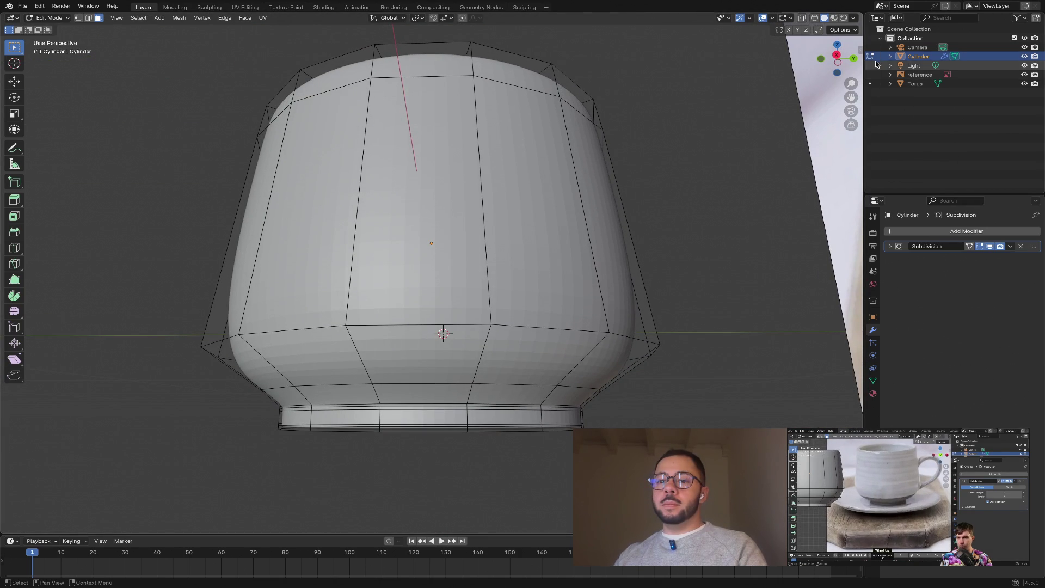
- Set up a front orthographic view of the cup beside the reference photo
{"action": "left_click", "coordinate": [853, 60]}
{"action": "scroll", "coordinate": [838, 62], "scroll_direction": "down", "scroll_amount": 3}
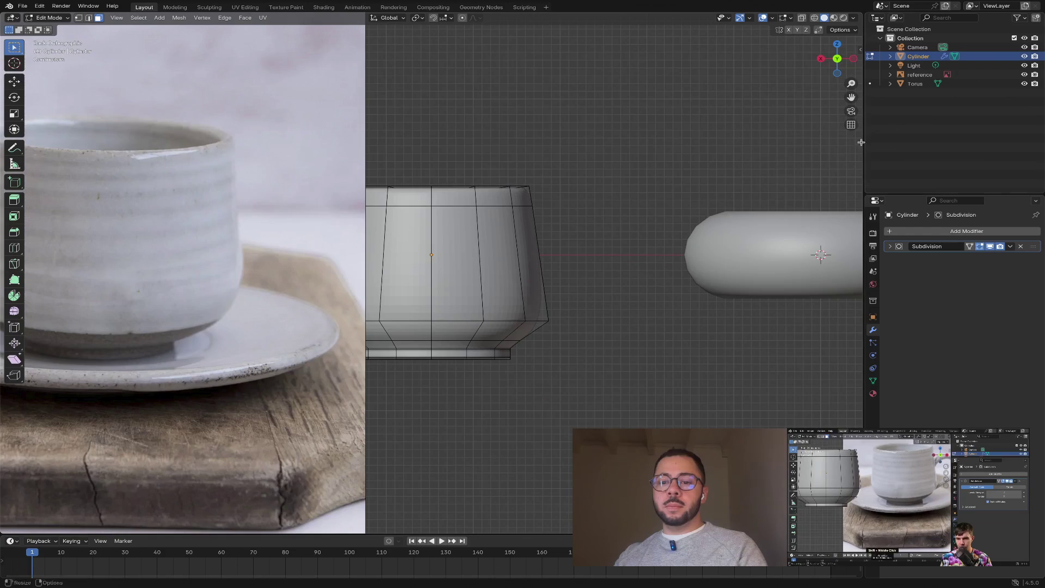
{"action": "left_click", "coordinate": [839, 61]}
{"action": "scroll", "coordinate": [664, 157], "scroll_direction": "down", "scroll_amount": 3}
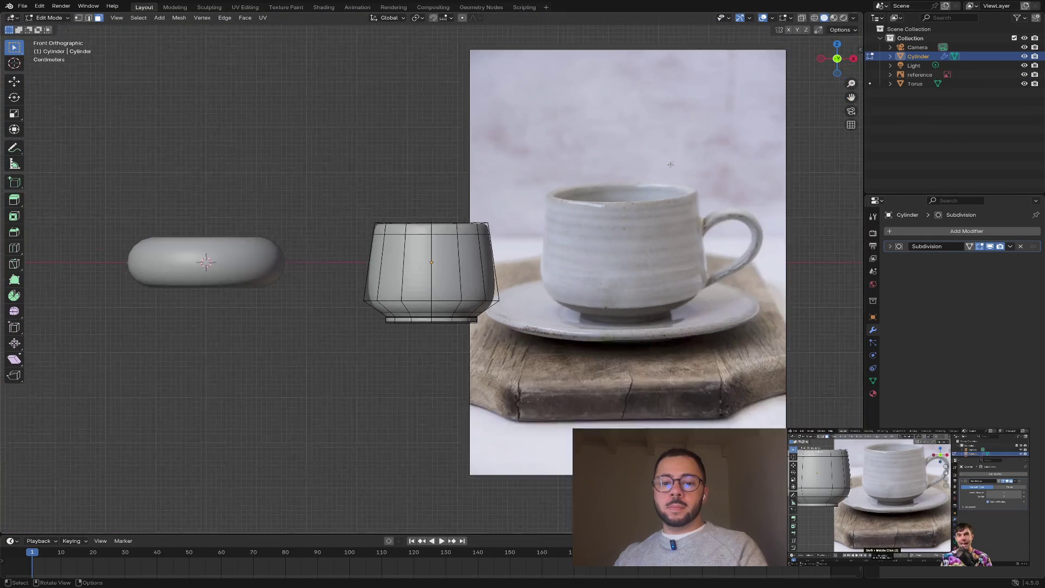
{"action": "scroll", "coordinate": [664, 157], "scroll_direction": "up", "scroll_amount": 6}
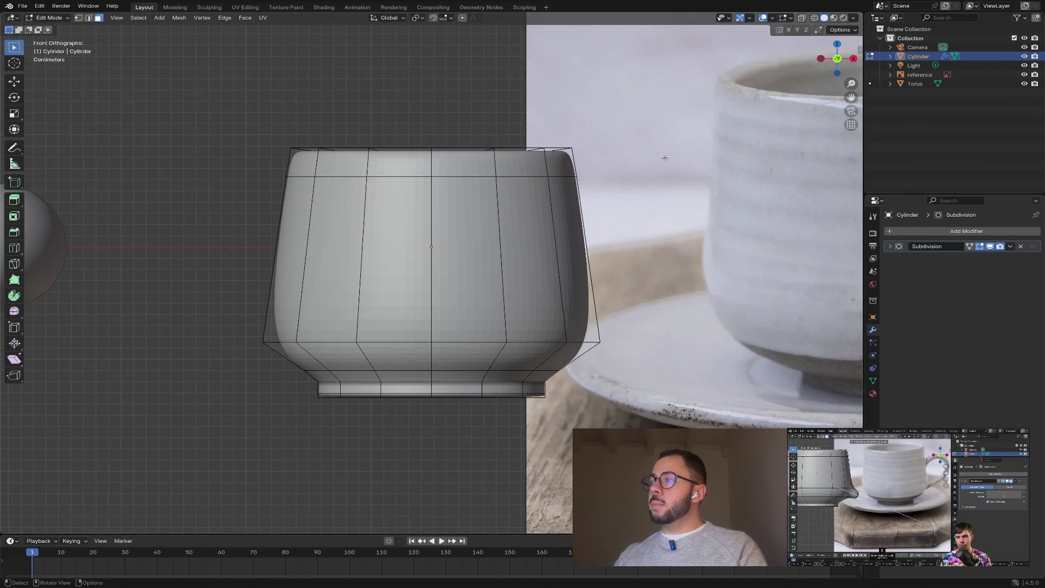
{"action": "scroll", "coordinate": [664, 157], "scroll_direction": "up", "scroll_amount": 2}
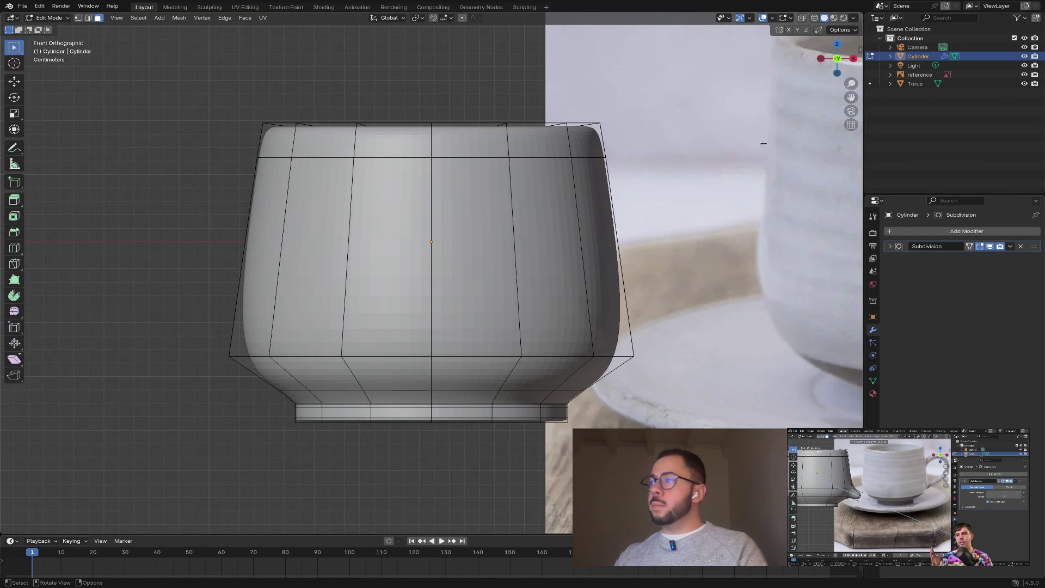
{"action": "middle_click_drag", "start_coordinate": [669, 216], "coordinate": [548, 274]}
- Select the lower front face and try a handle extrusion, then cancel and undo it
{"action": "left_click", "coordinate": [428, 410]}
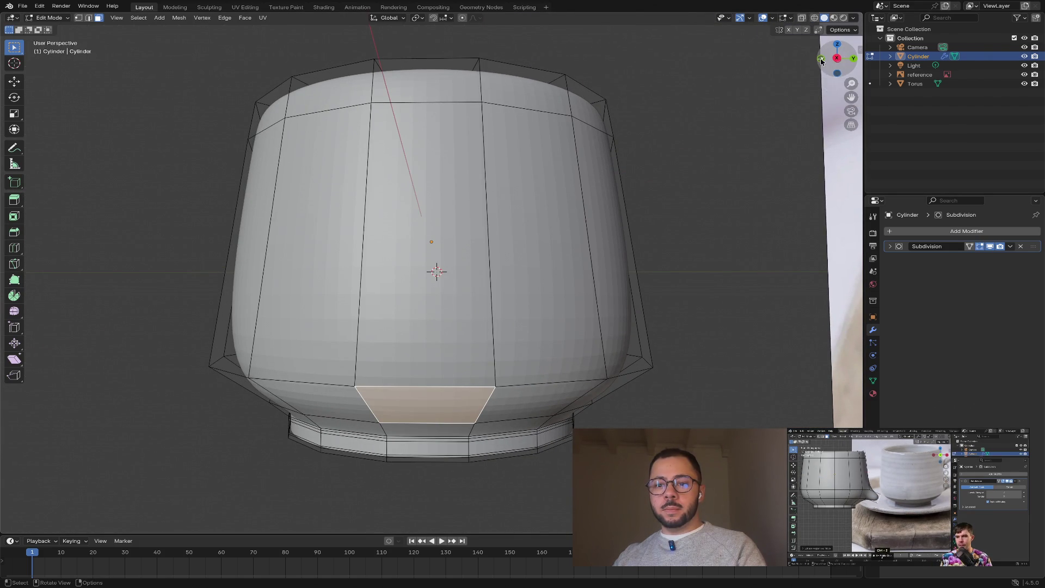
{"action": "left_click", "coordinate": [821, 59]}
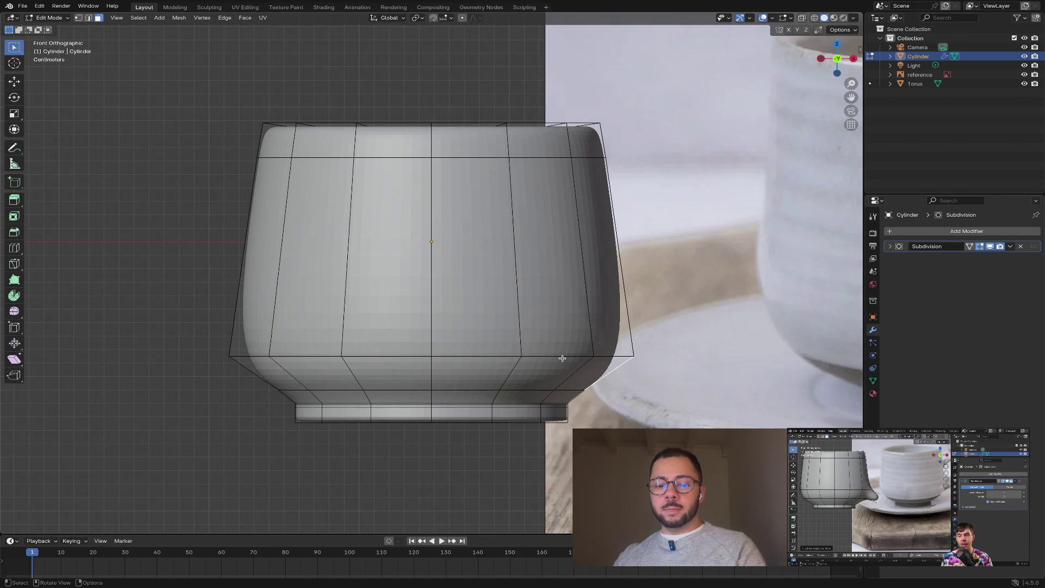
{"action": "key", "text": "e"}
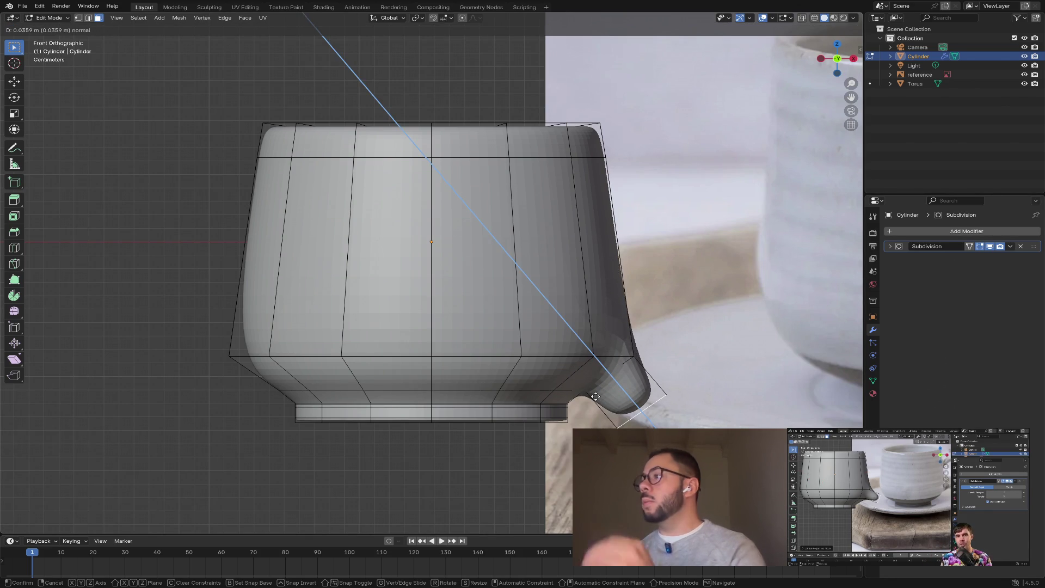
{"action": "key", "text": "Escape"}
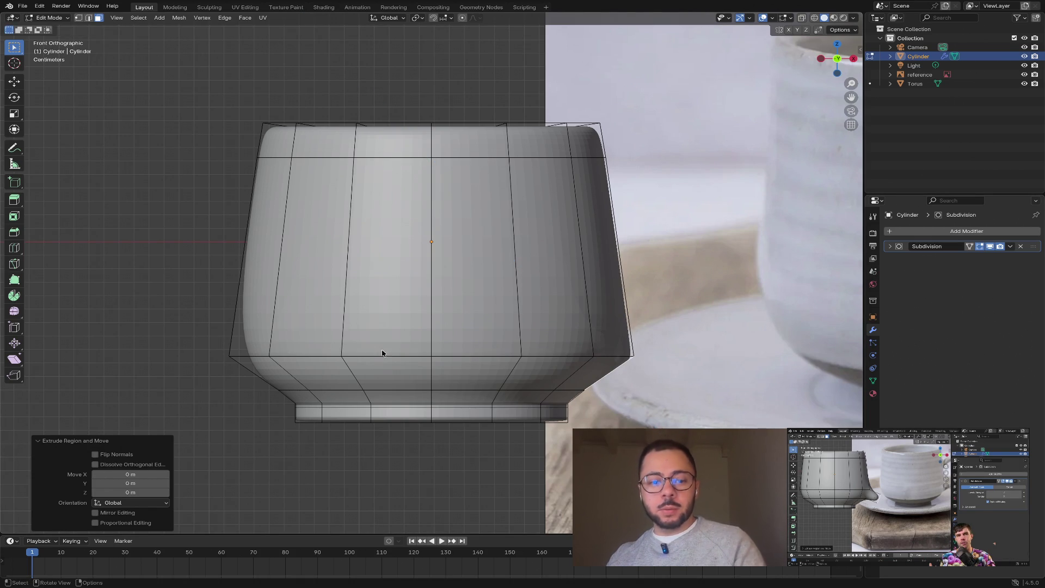
{"action": "key", "text": "ctrl+z"}
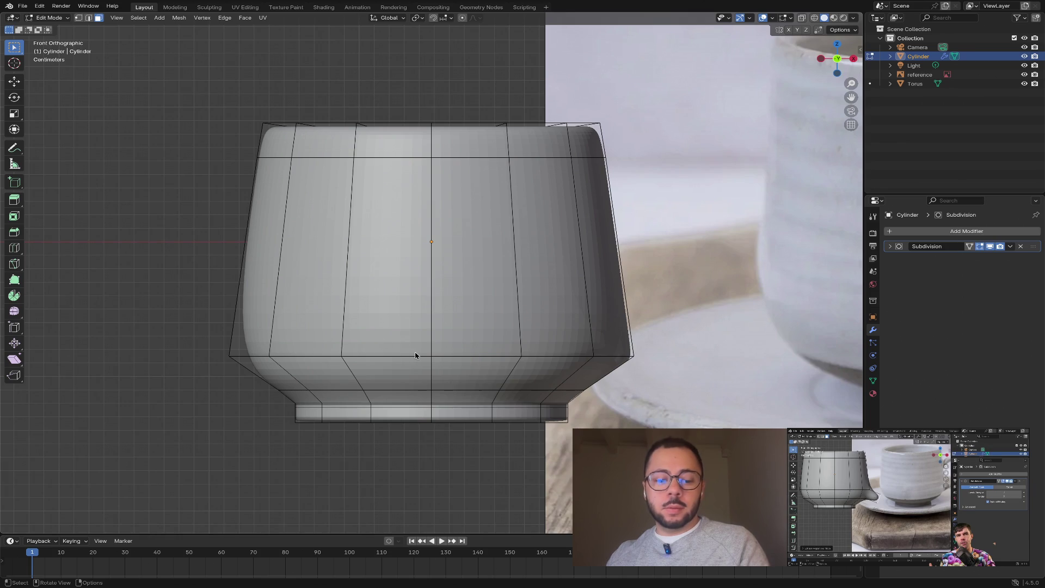
- In edge select, pick the lower-body edge loop and try scaling it, then discard that change
{"action": "key", "text": "2"}
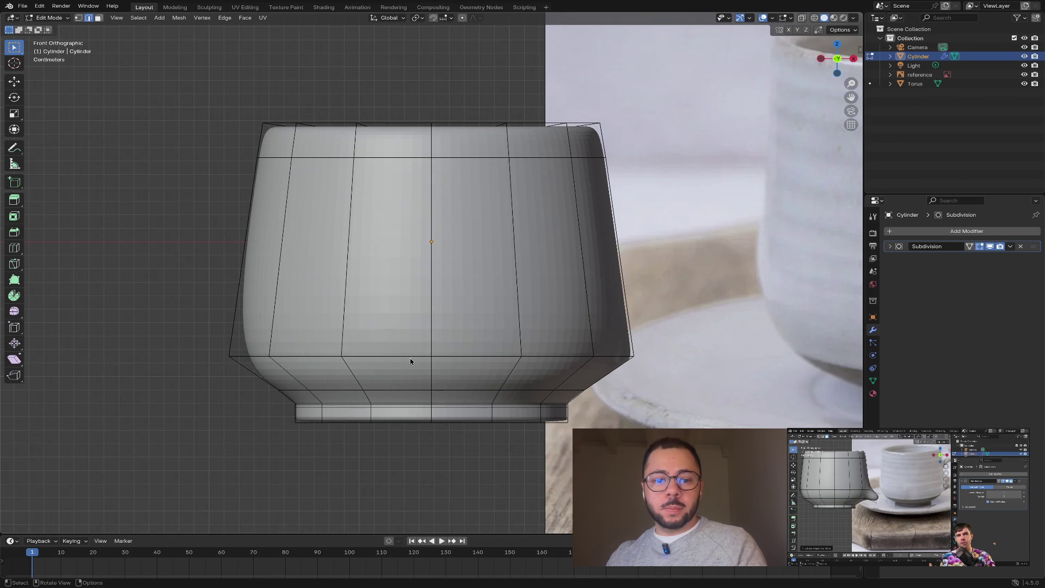
{"action": "left_click", "coordinate": [409, 359], "text": "alt"}
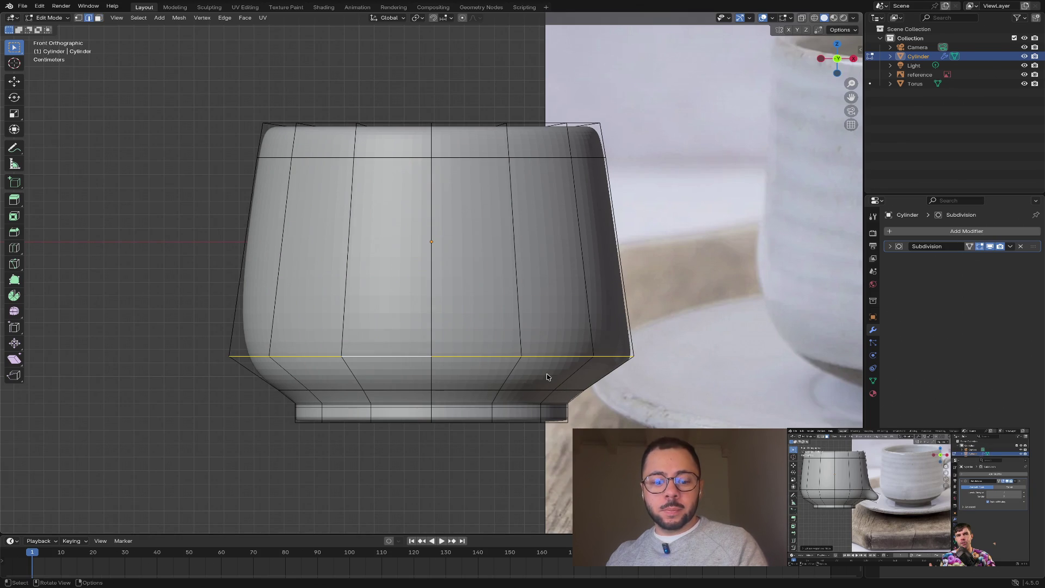
{"action": "key", "text": "s"}
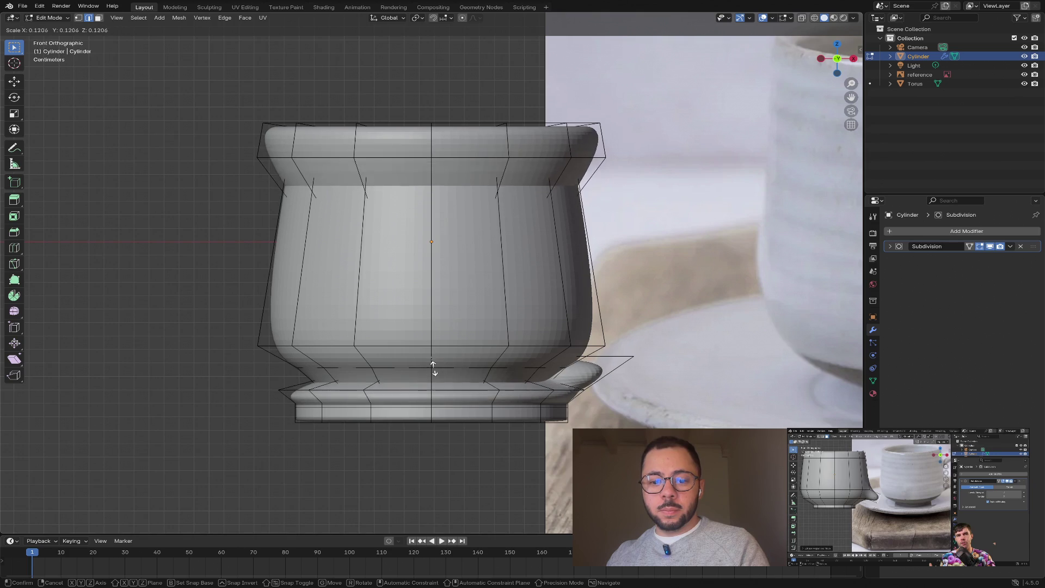
{"action": "left_click", "coordinate": [519, 366]}
{"action": "key", "text": "alt+a"}
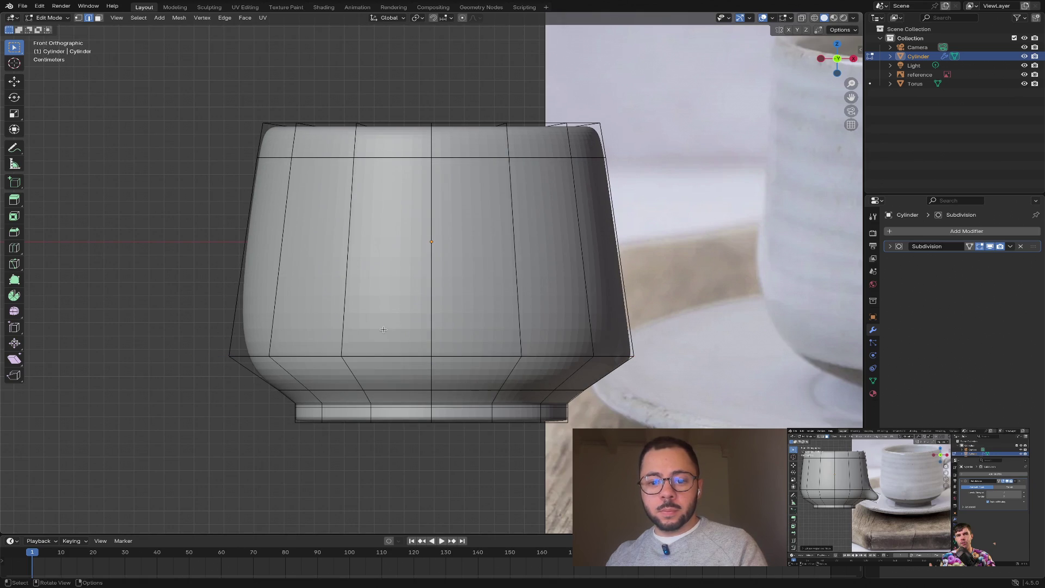
{"action": "key", "text": "3"}
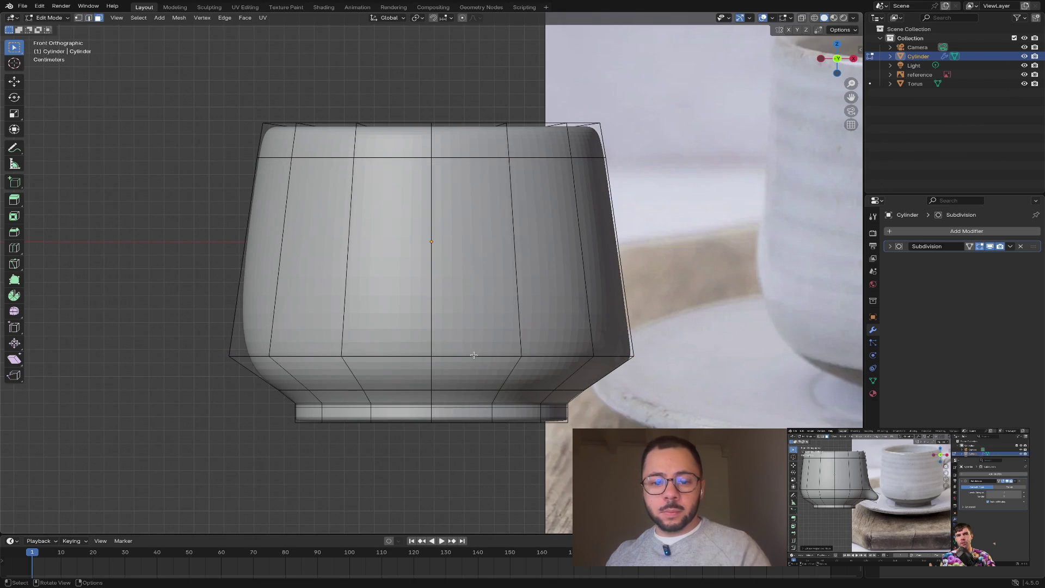
- Trial-scale the lower-body loop together with the loop above the foot, then undo to the original shape
{"action": "left_click", "coordinate": [474, 351], "text": "ctrl"}
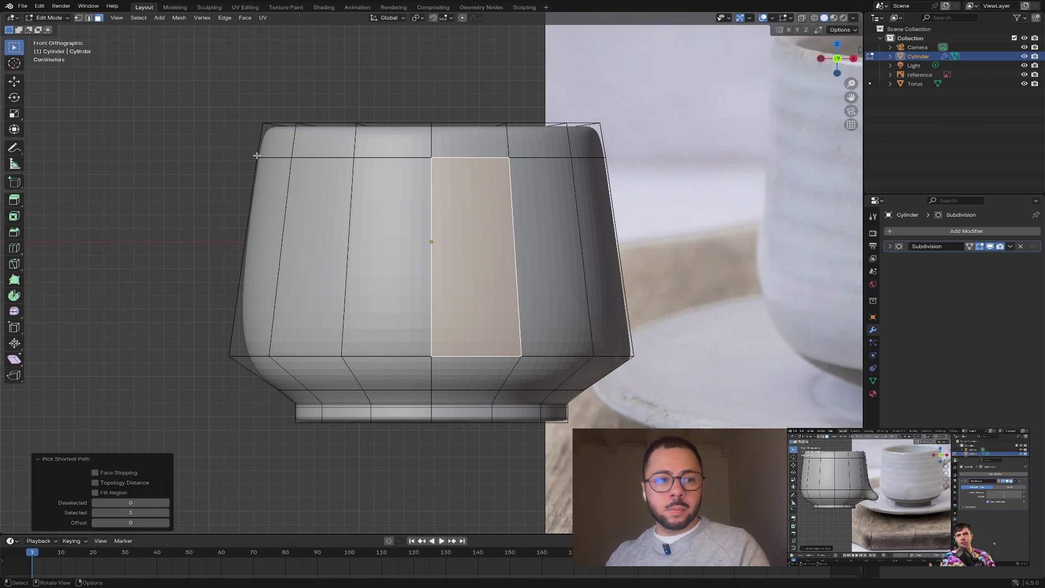
{"action": "key", "text": "2"}
{"action": "key", "text": "alt+a"}
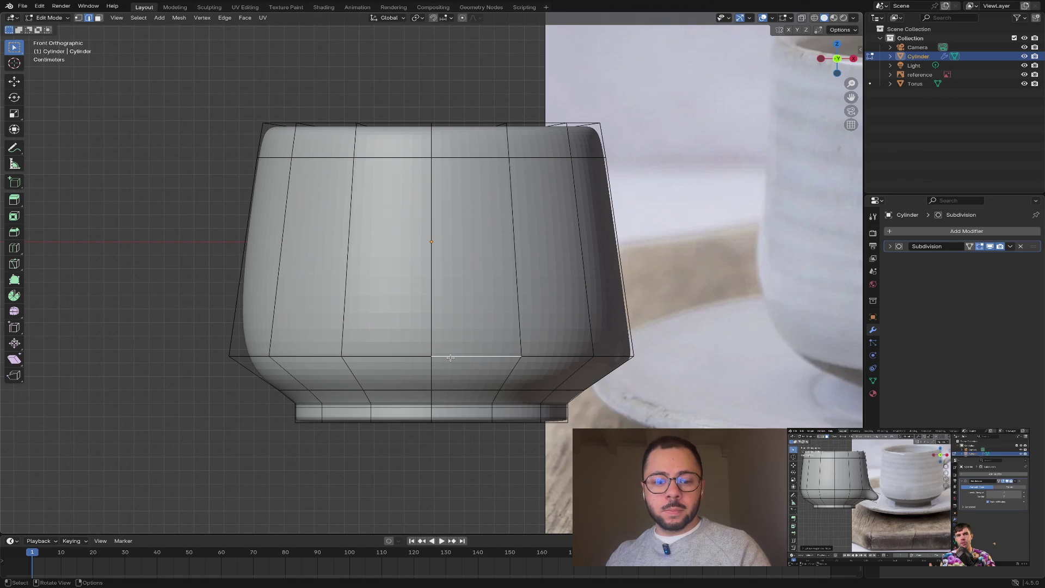
{"action": "left_click", "coordinate": [450, 358], "text": "alt"}
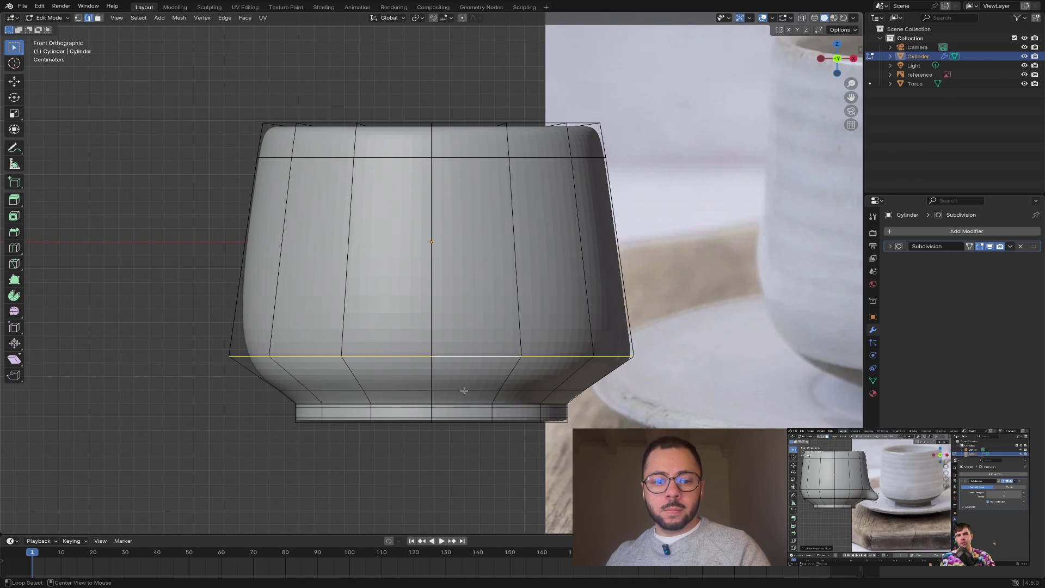
{"action": "left_click", "coordinate": [463, 390], "text": "alt"}
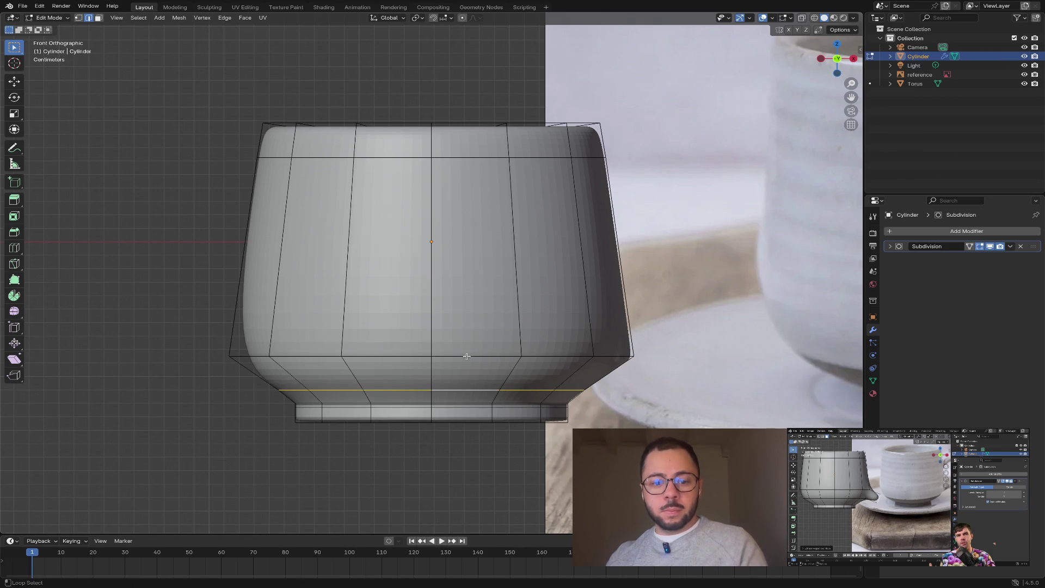
{"action": "left_click", "coordinate": [466, 355], "text": "alt+shift"}
{"action": "key", "text": "s"}
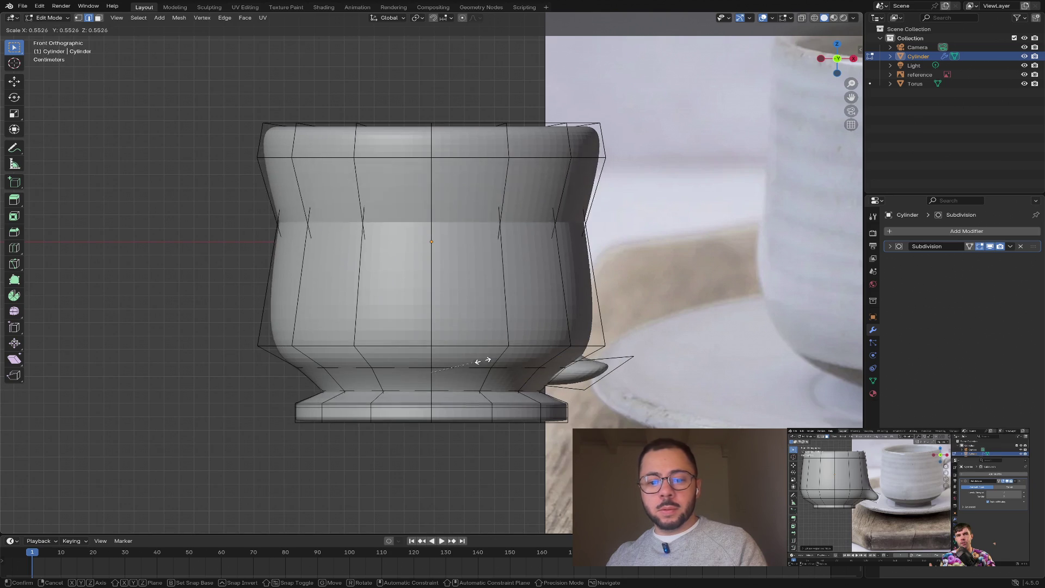
{"action": "left_click", "coordinate": [526, 365]}
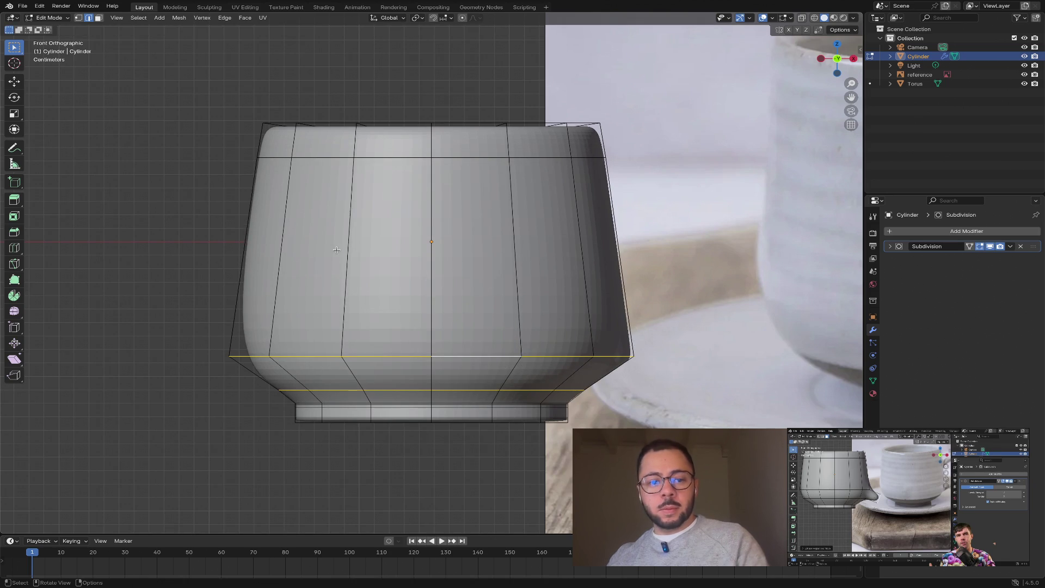
{"action": "key", "text": "ctrl+z"}
{"action": "key", "text": "ctrl+z"}
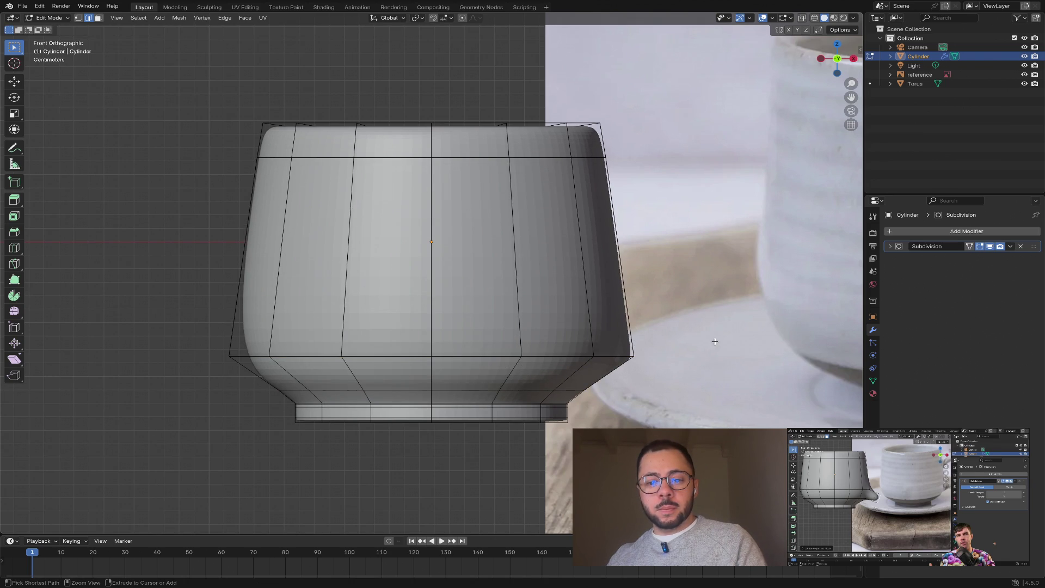
{"action": "key", "text": "3"}
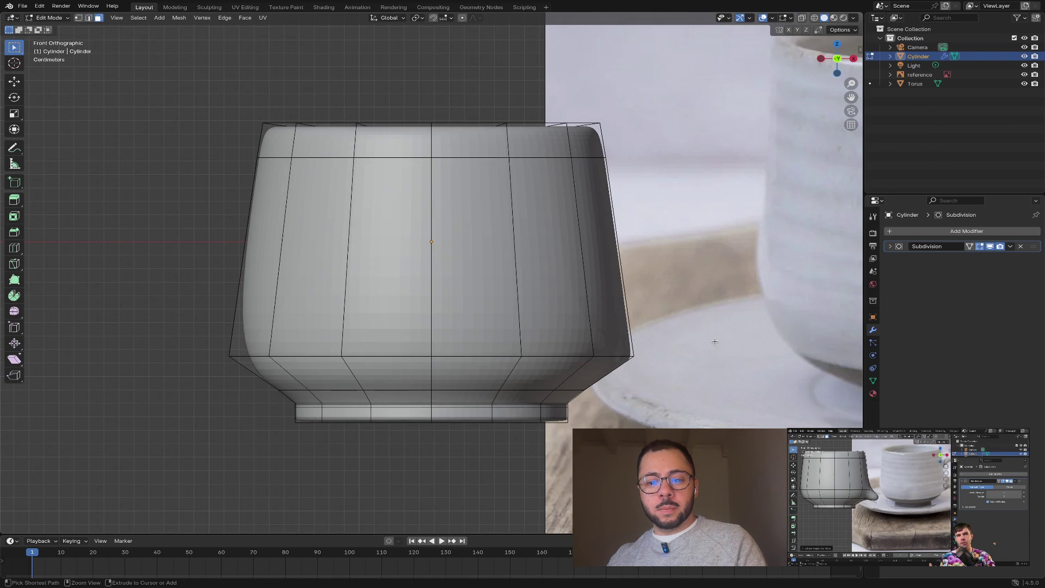
{"action": "key", "text": "ctrl+z"}
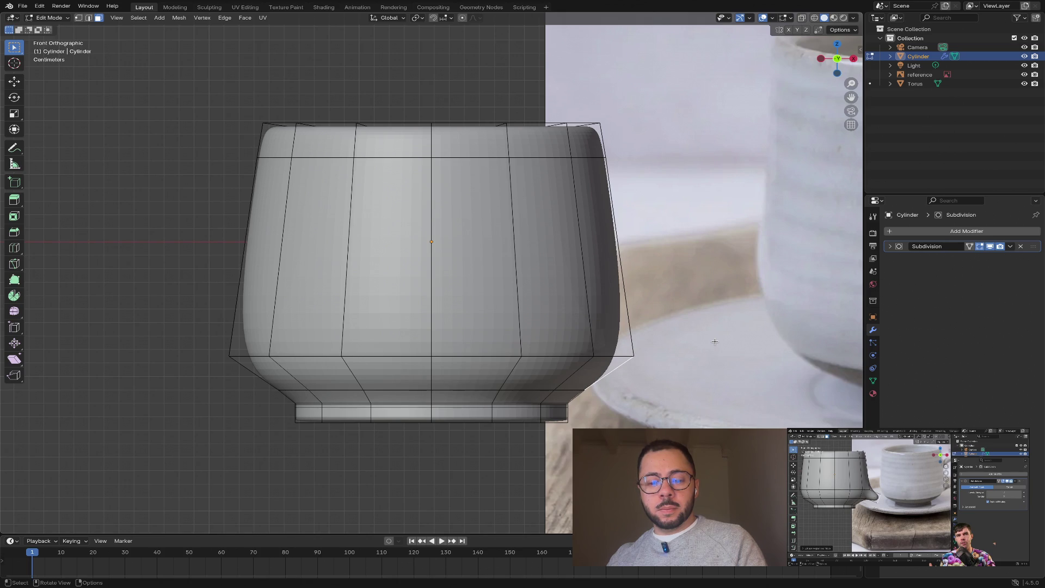
- Reselect just the lower-body edge loop in edge select mode
{"action": "left_click", "coordinate": [563, 354], "text": "alt"}
{"action": "left_click", "coordinate": [158, 252]}
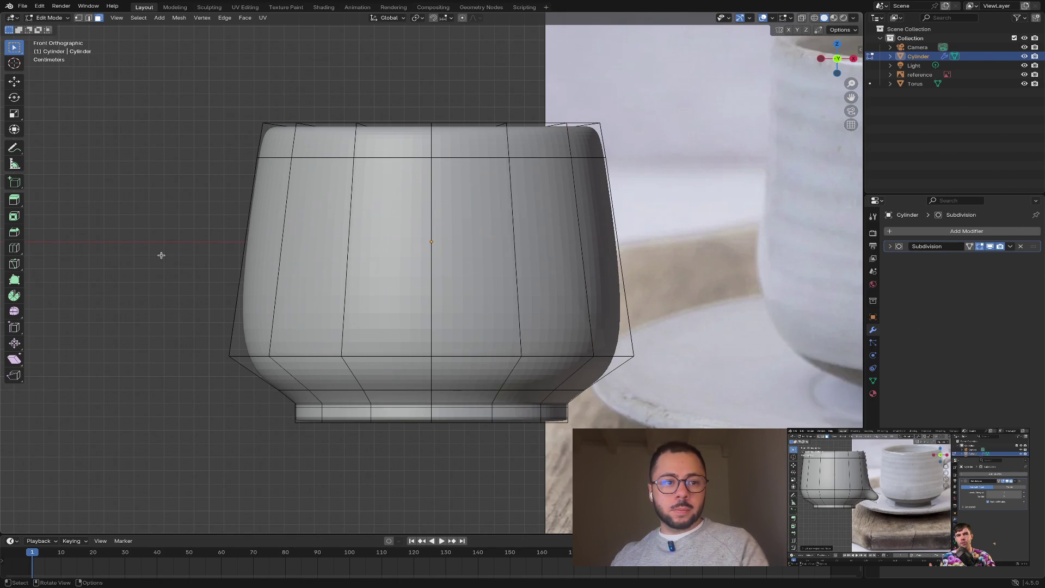
{"action": "key", "text": "2"}
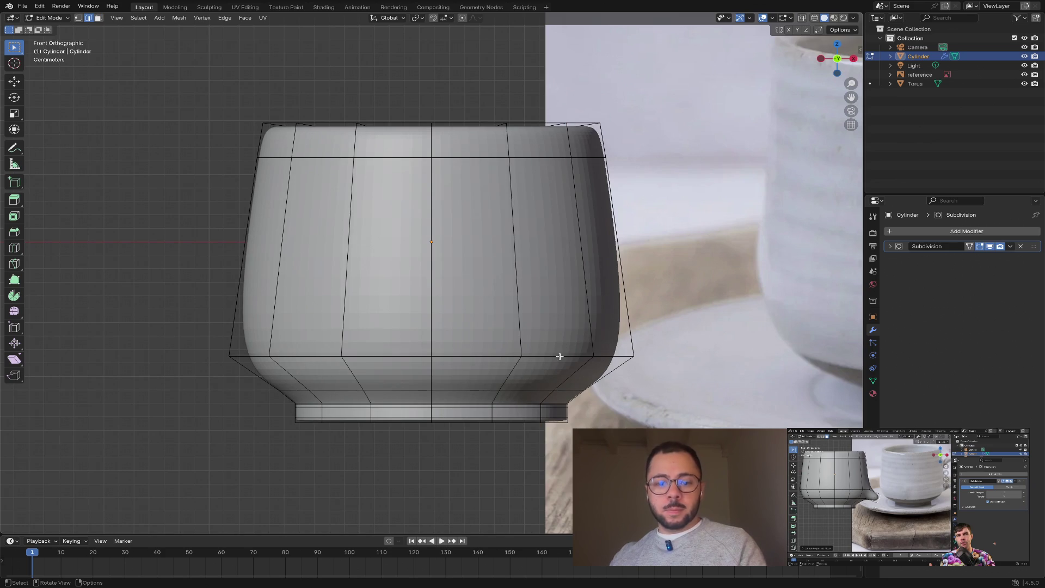
{"action": "left_click", "coordinate": [560, 356], "text": "alt"}
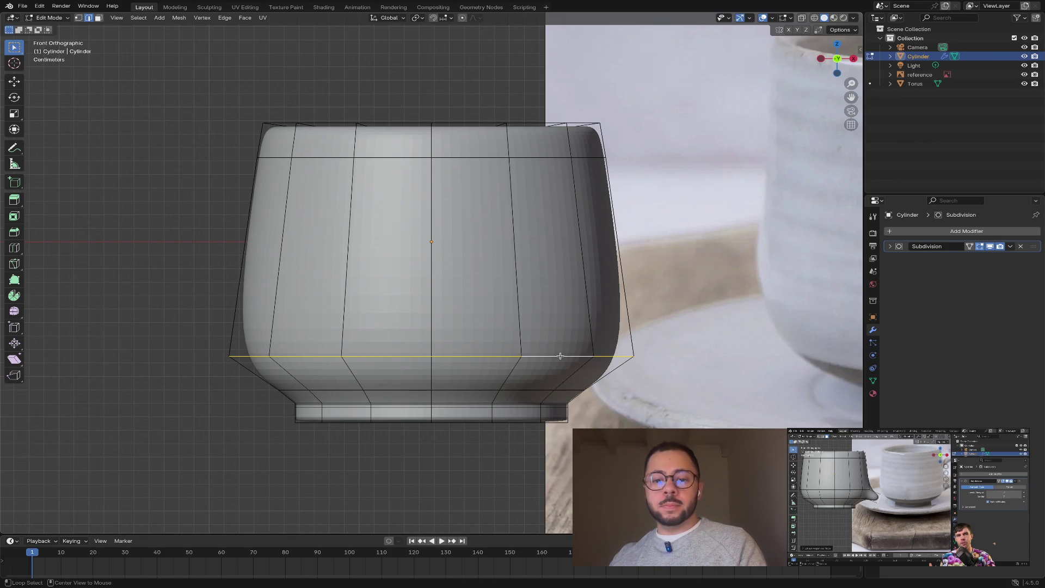
{"action": "left_click", "coordinate": [542, 389], "text": "alt+shift"}
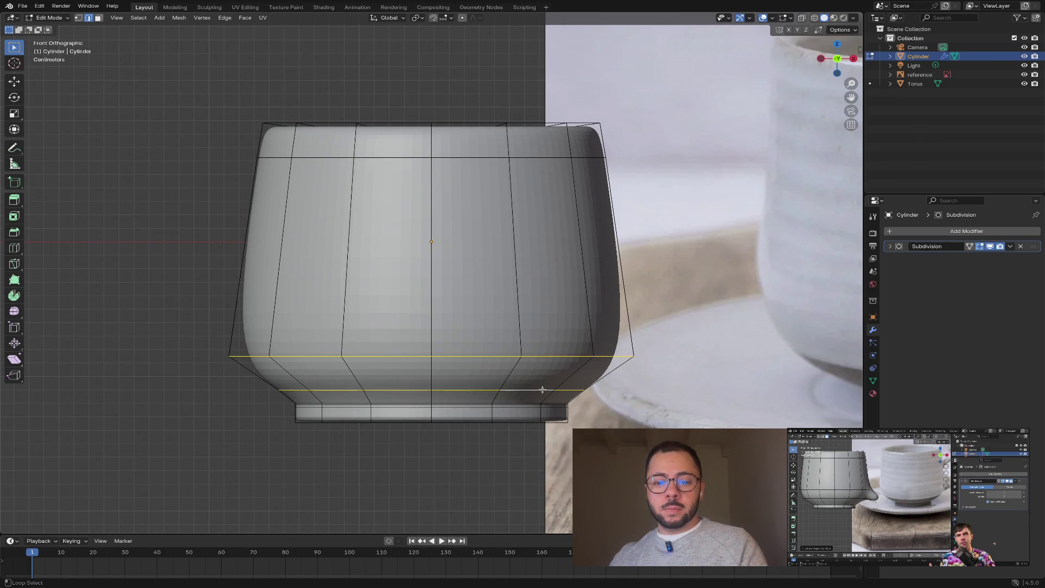
{"action": "left_click", "coordinate": [534, 348]}
{"action": "left_click", "coordinate": [544, 355], "text": "alt"}
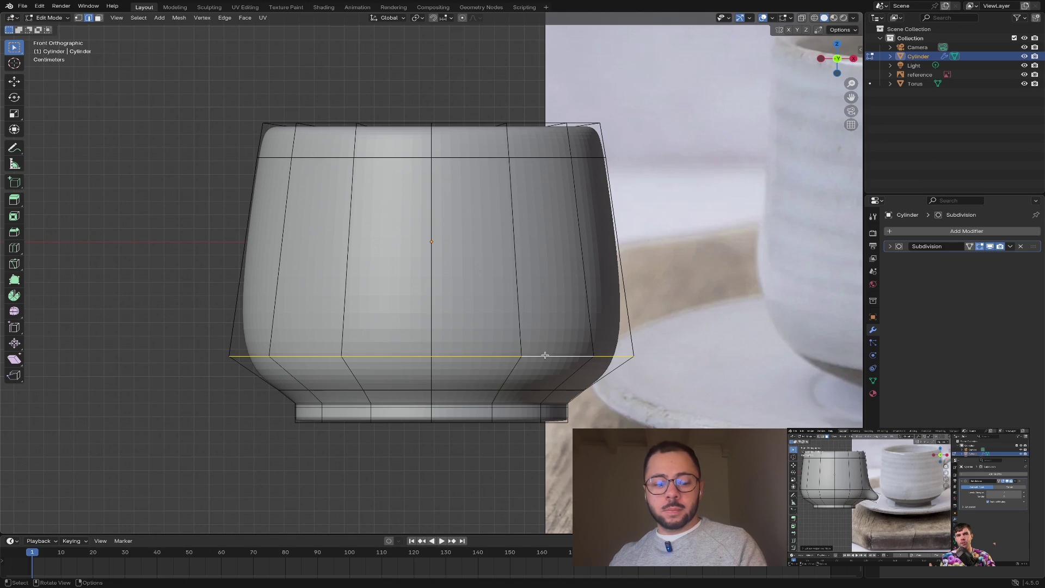
- Scale the lower-body loop slightly inward and raise it a little along Z
{"action": "key", "text": "s"}
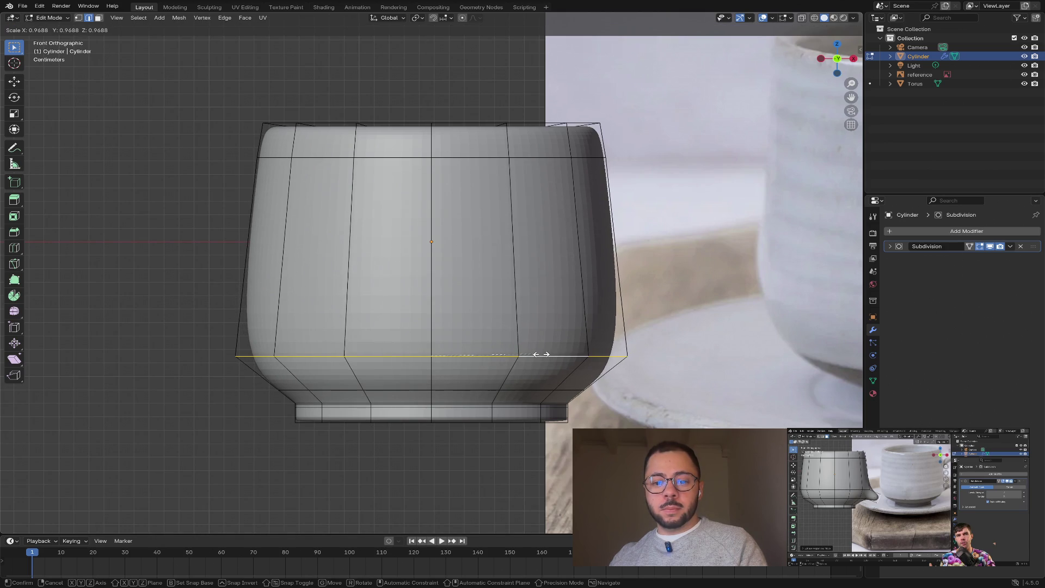
{"action": "left_click", "coordinate": [540, 354]}
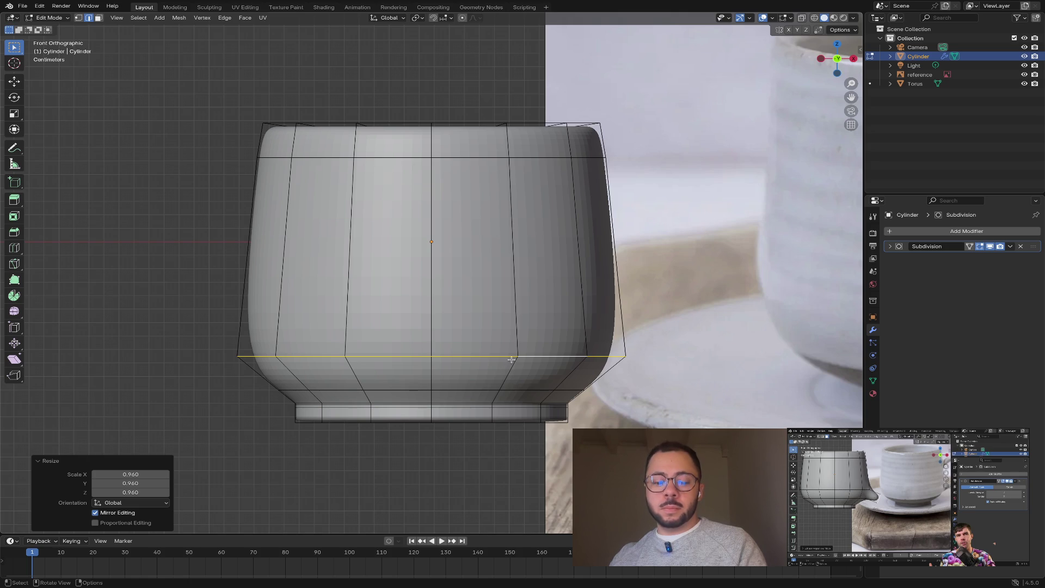
{"action": "key", "text": "g"}
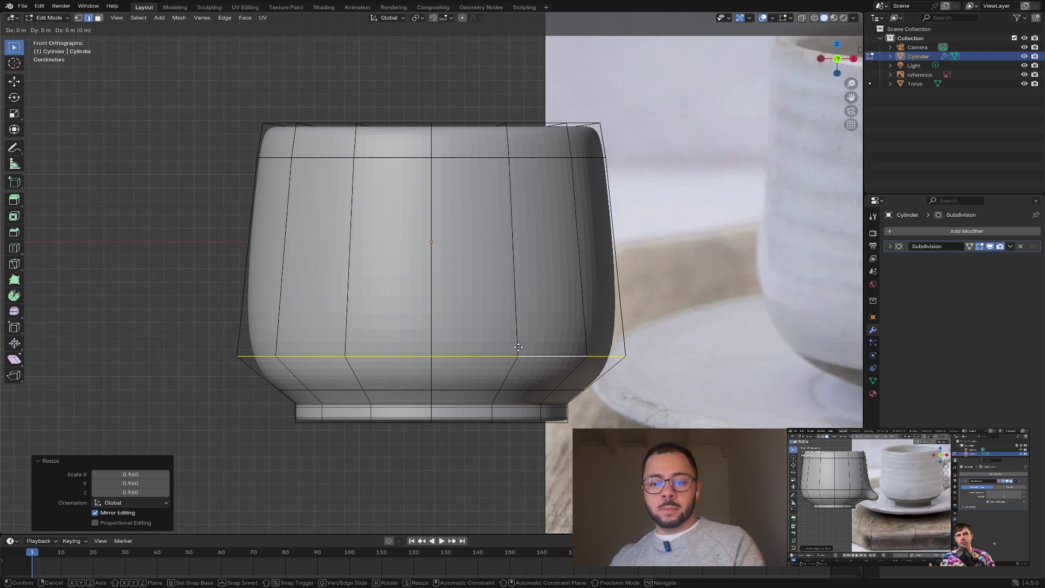
{"action": "key", "text": "z"}
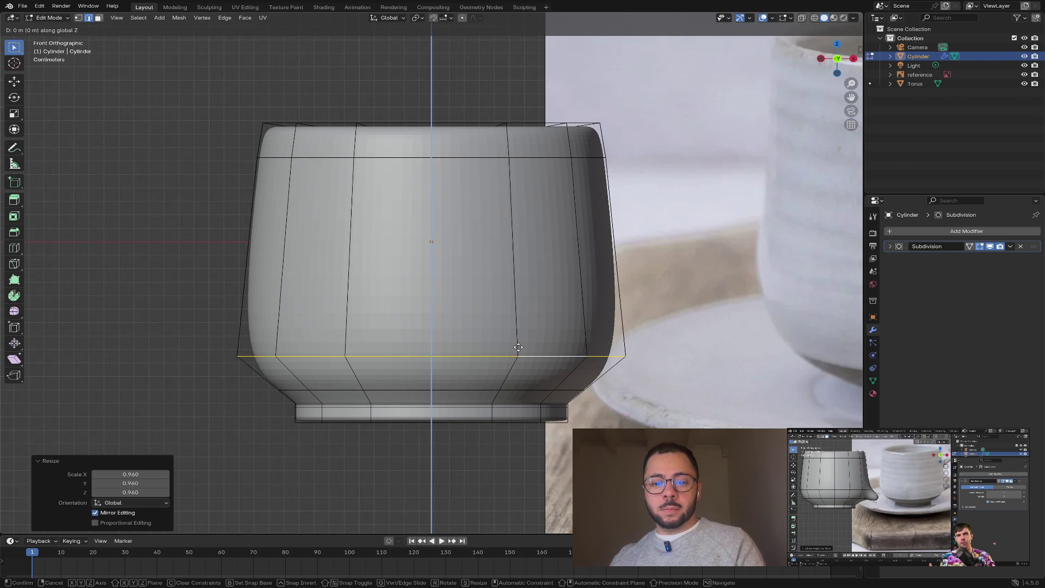
{"action": "left_click", "coordinate": [522, 341]}
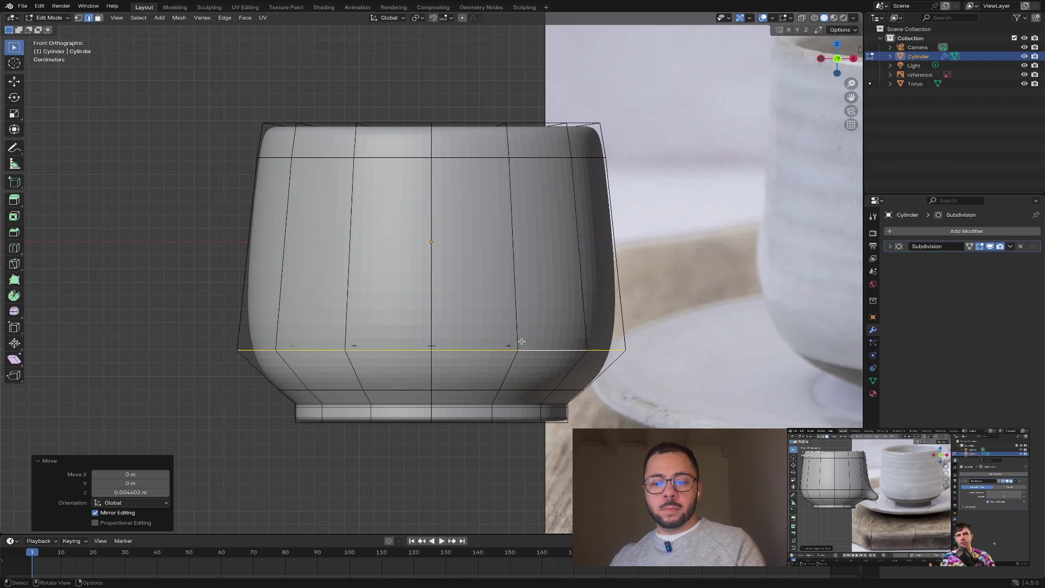
- Shift the edge loop above the foot by −0.001016 m along Z
{"action": "left_click", "coordinate": [543, 390], "text": "alt"}
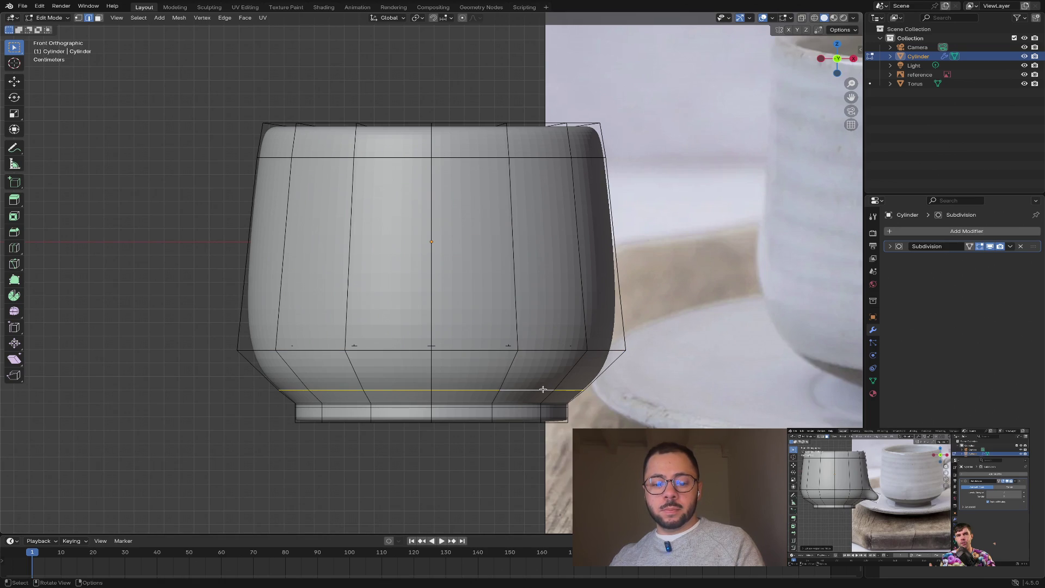
{"action": "key", "text": "g"}
{"action": "key", "text": "z"}
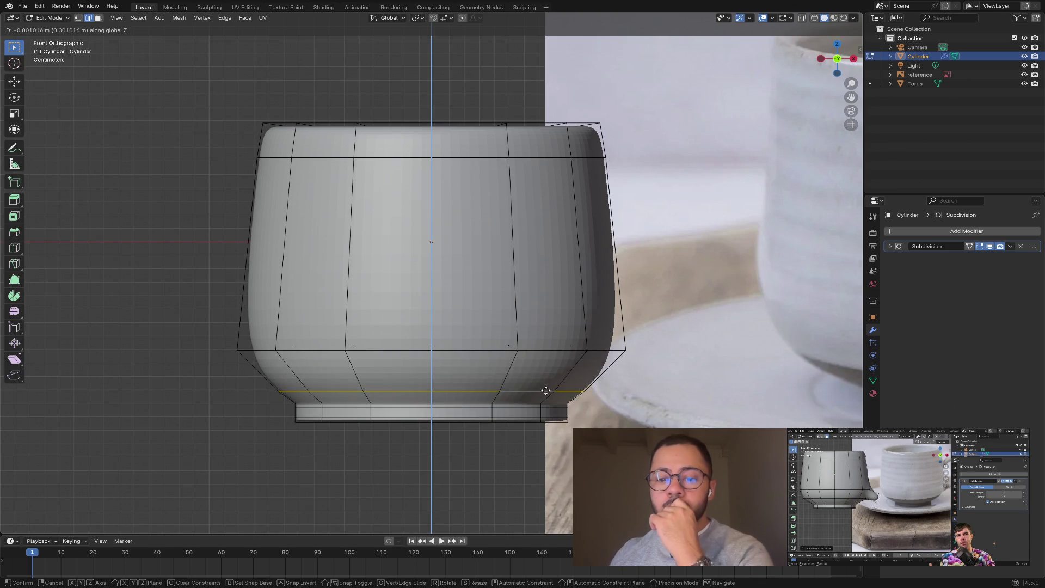
{"action": "left_click", "coordinate": [546, 390]}
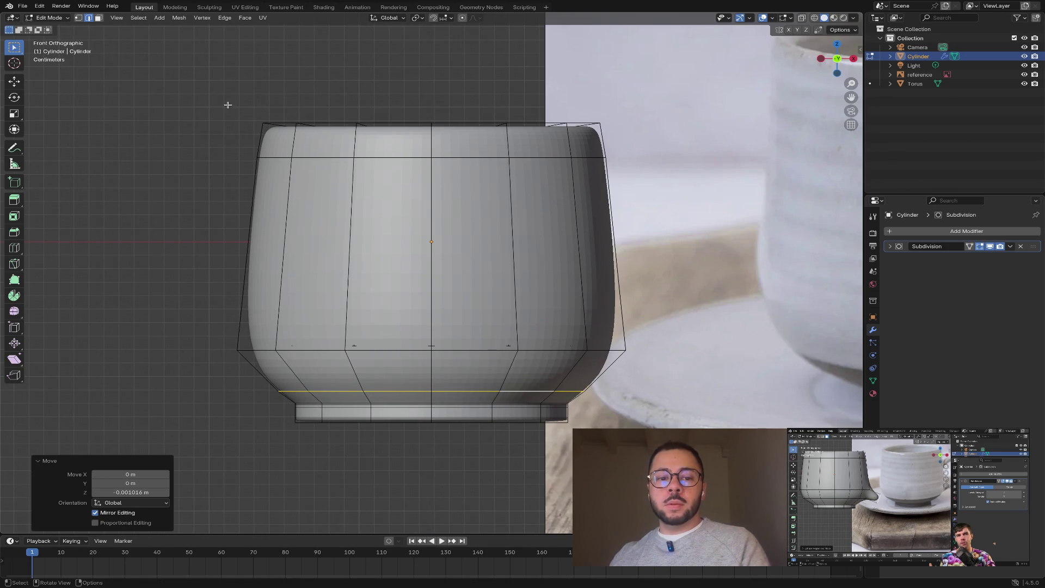
- Box-select the top rim faces in wireframe, scale them to 0.942, then select the loop above the base
{"action": "key", "text": "shift+z"}
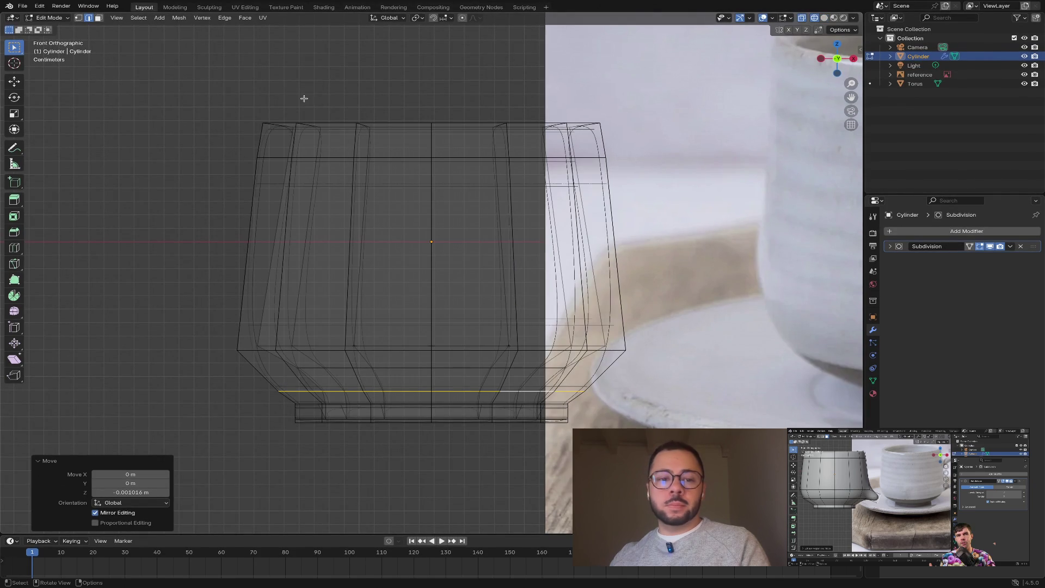
{"action": "mouse_move", "coordinate": [227, 105]}
{"action": "left_mouse_down"}
{"action": "mouse_move", "coordinate": [261, 121]}
{"action": "mouse_move", "coordinate": [624, 173]}
{"action": "mouse_move", "coordinate": [626, 157]}
{"action": "left_mouse_up"}
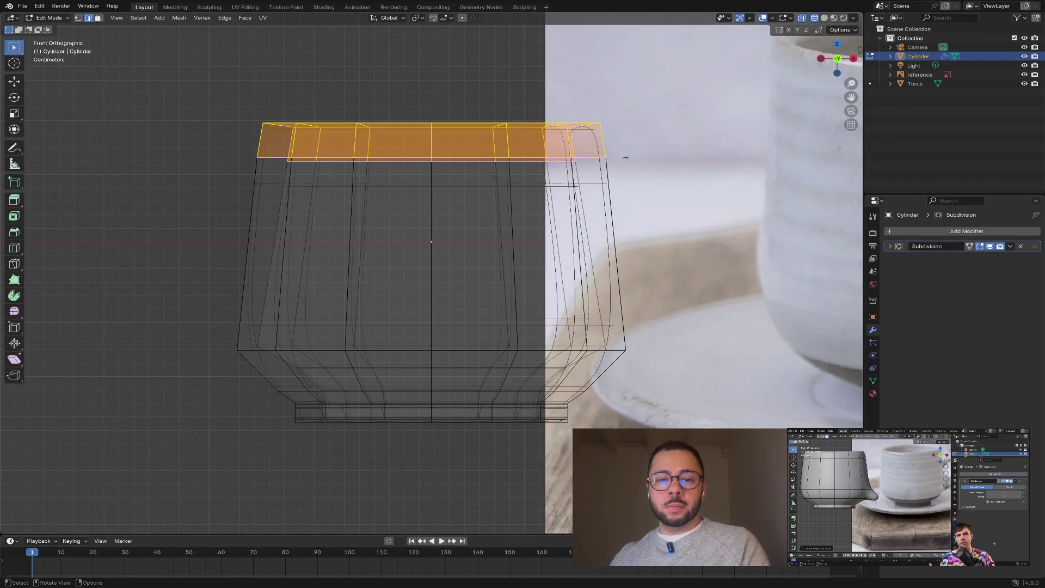
{"action": "left_click", "coordinate": [824, 18]}
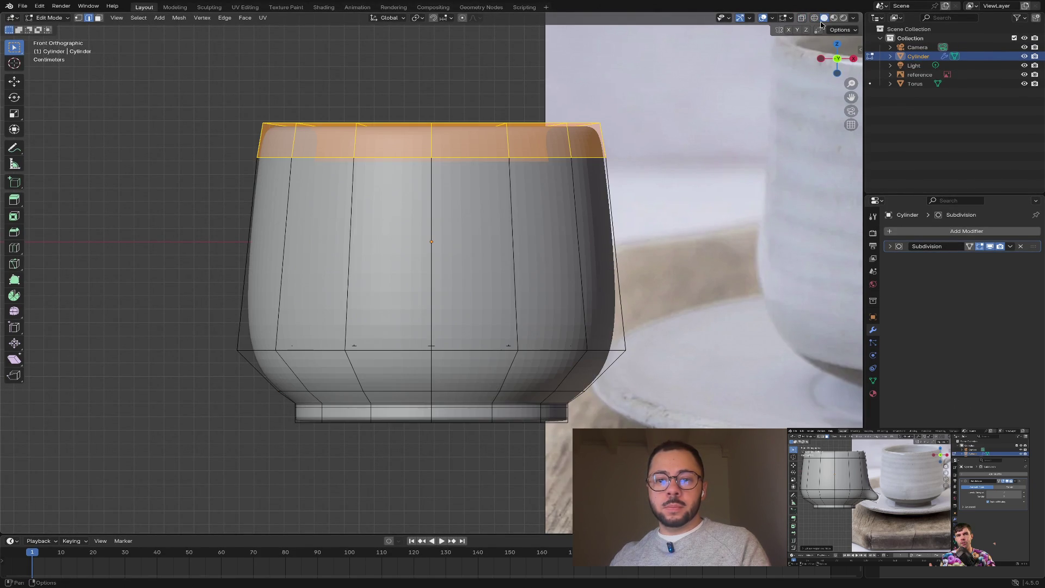
{"action": "key", "text": "s"}
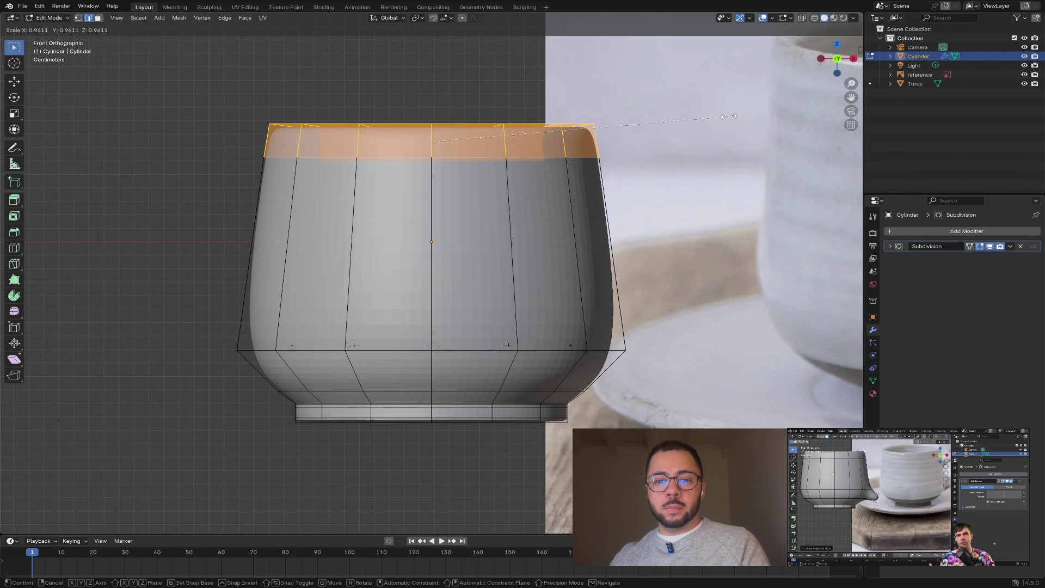
{"action": "left_click", "coordinate": [723, 116]}
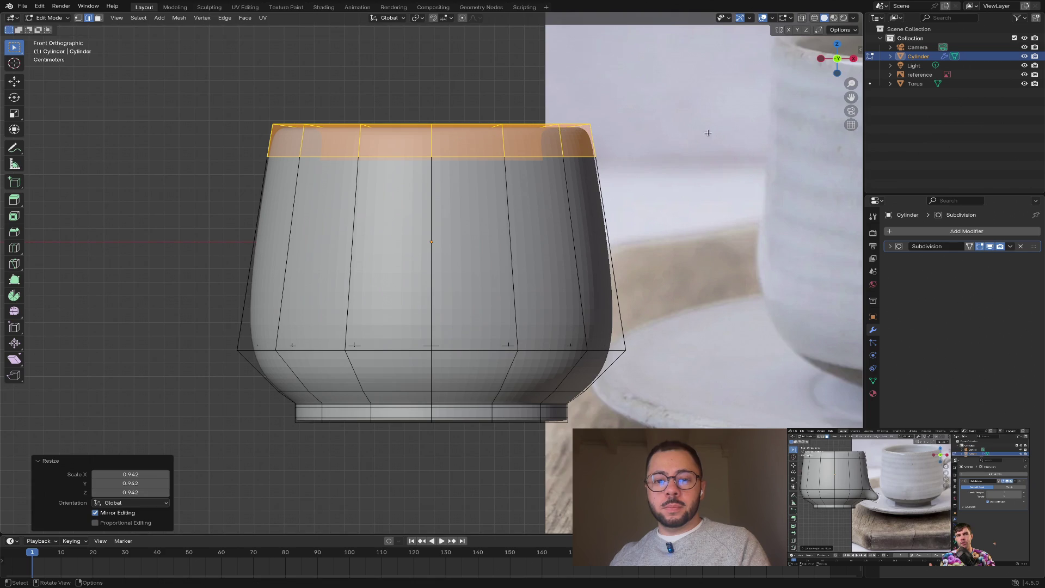
{"action": "left_click", "coordinate": [601, 351]}
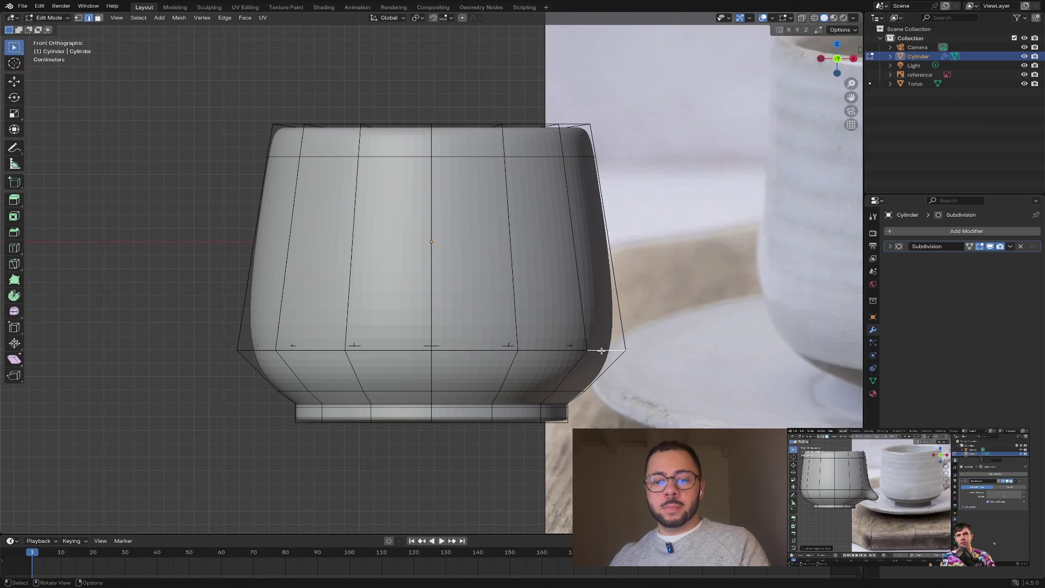
{"action": "left_click", "coordinate": [538, 351], "text": "alt"}
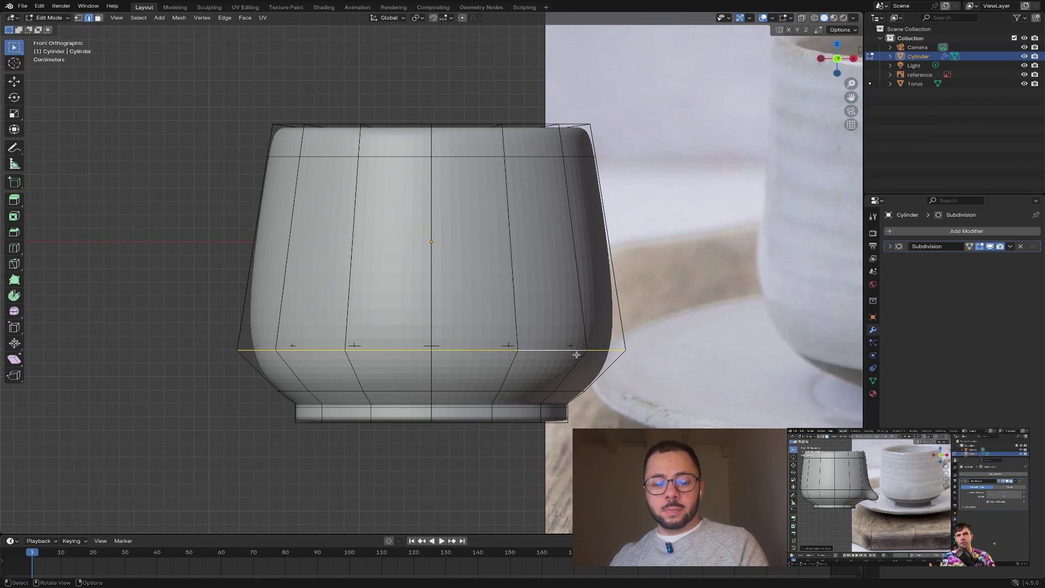
- Raise the edge loop above the base and the loop near the foot along Z
{"action": "key", "text": "g"}
{"action": "key", "text": "z"}
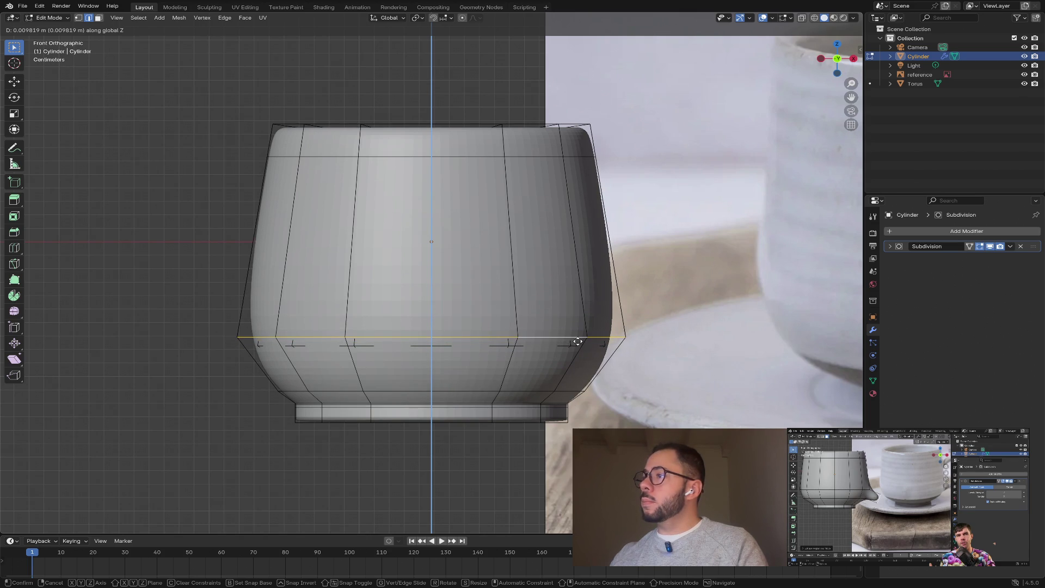
{"action": "left_click", "coordinate": [578, 341]}
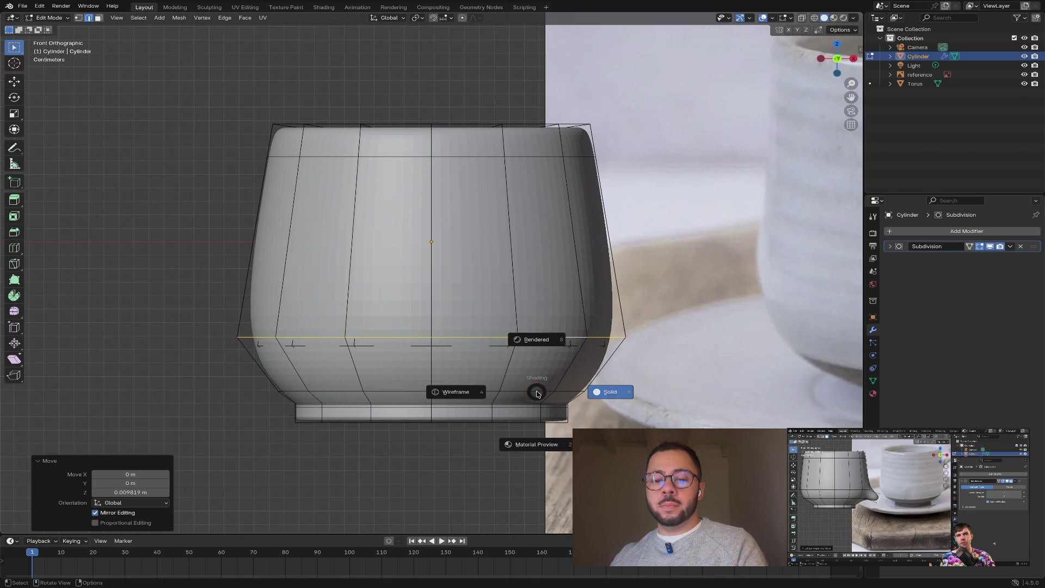
{"action": "left_click", "coordinate": [537, 391], "text": "alt"}
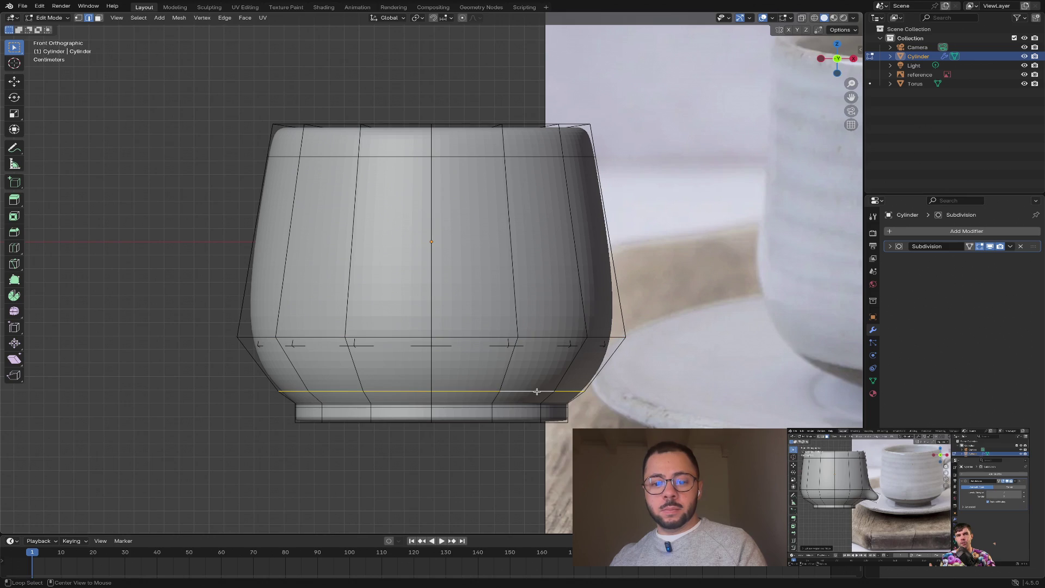
{"action": "key", "text": "g"}
{"action": "key", "text": "z"}
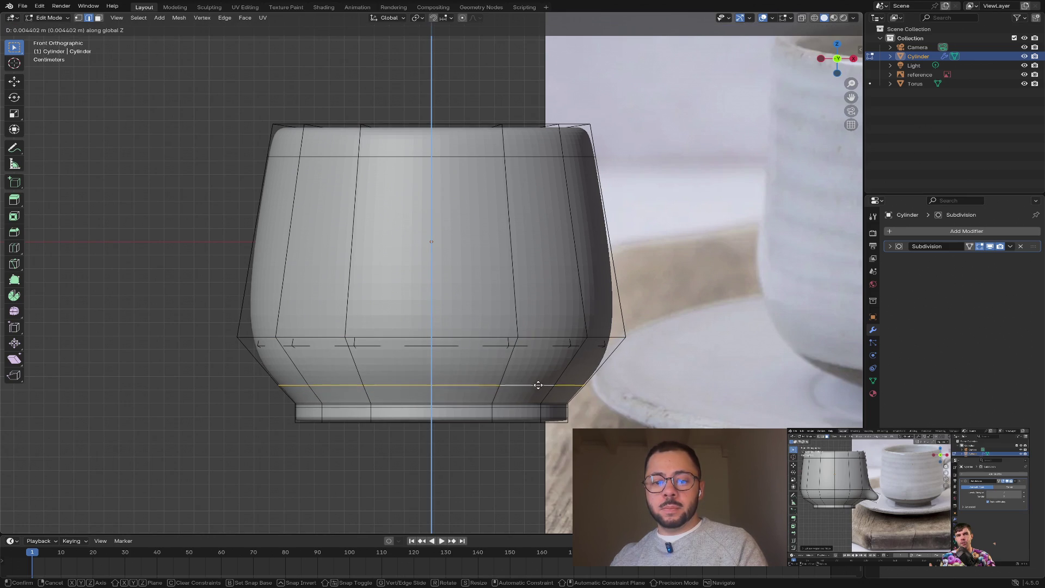
{"action": "left_click", "coordinate": [537, 386]}
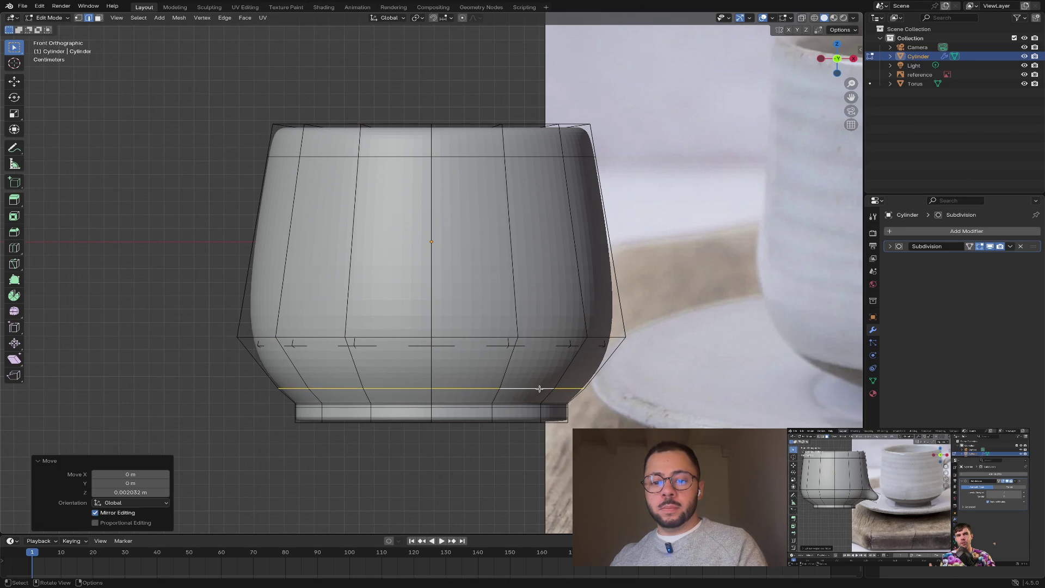
- Reselect the raised loop above the base and scale it to 0.98
{"action": "left_click", "coordinate": [482, 449]}
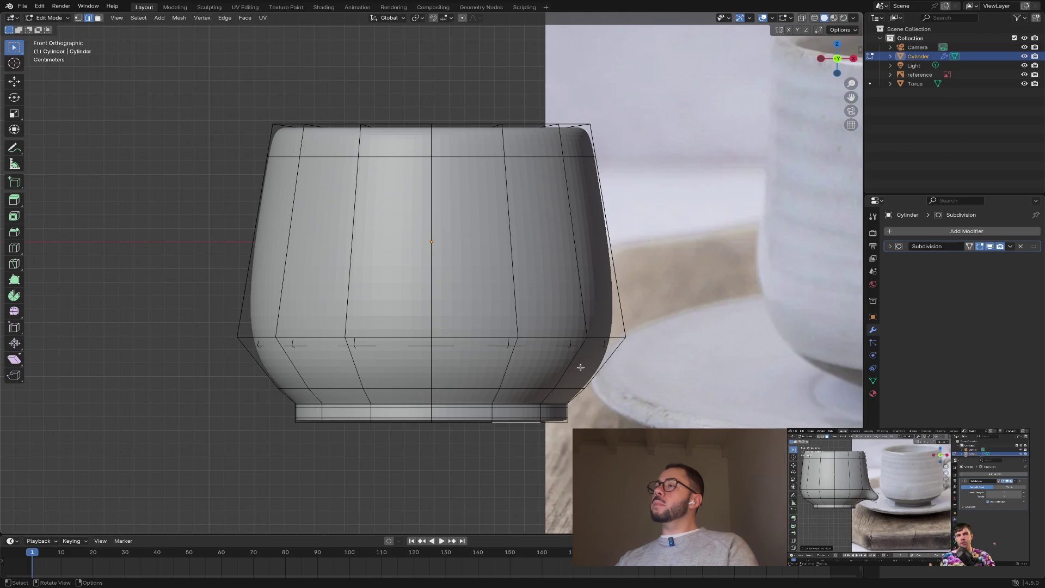
{"action": "left_click", "coordinate": [556, 335], "text": "alt"}
{"action": "key", "text": "s"}
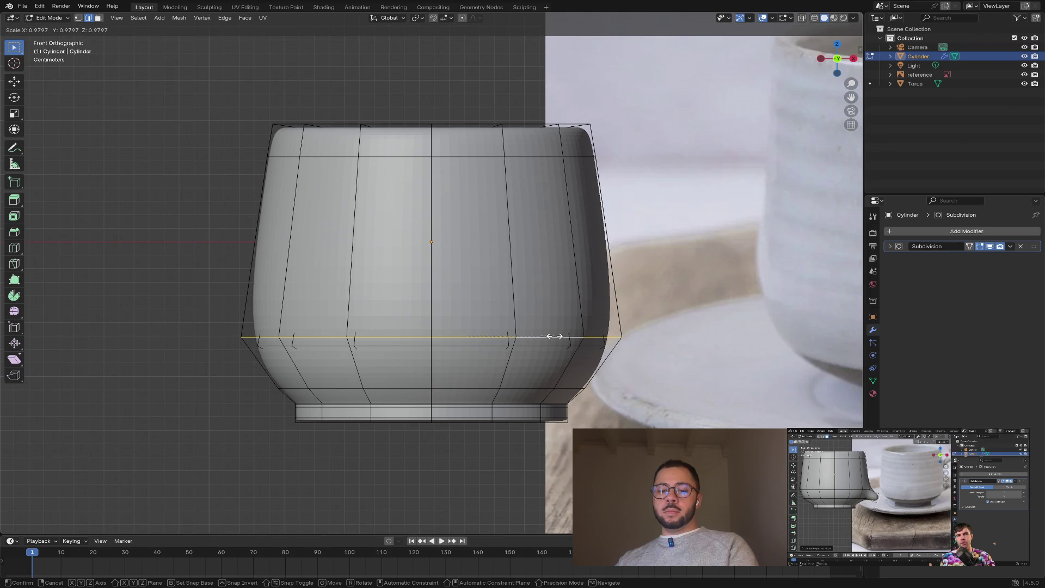
{"action": "left_click", "coordinate": [554, 336]}
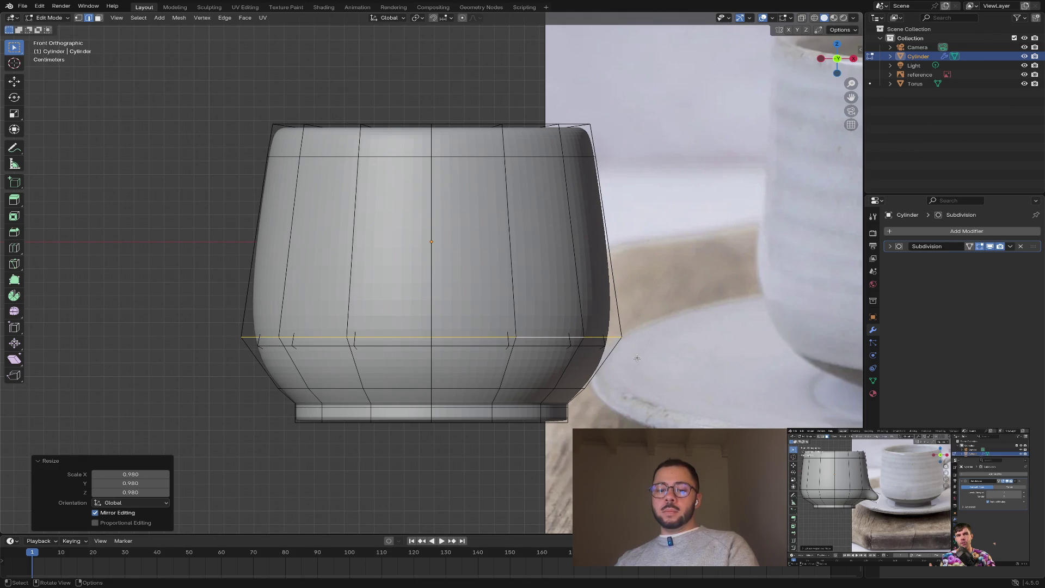
- Select a face near the cup's bottom in front view and begin extruding it outward
{"action": "key", "text": "3"}
{"action": "mouse_move", "coordinate": [478, 412]}
{"action": "middle_mouse_down"}
{"action": "mouse_move", "coordinate": [604, 400]}
{"action": "mouse_move", "coordinate": [574, 386]}
{"action": "mouse_move", "coordinate": [489, 436]}
{"action": "middle_mouse_up"}
{"action": "left_click", "coordinate": [490, 436]}
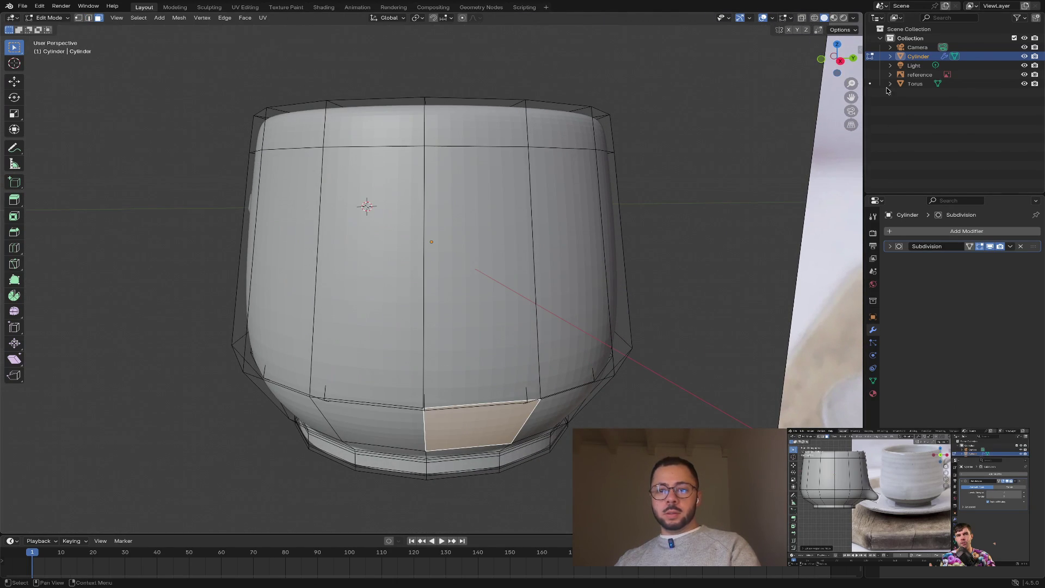
{"action": "key", "text": "KP_1"}
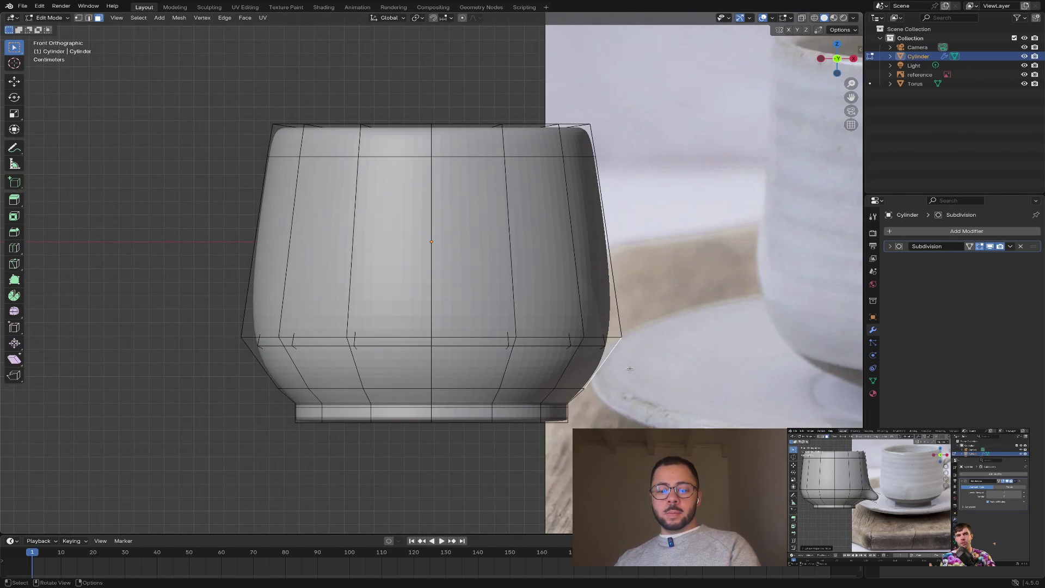
{"action": "key", "text": "e"}
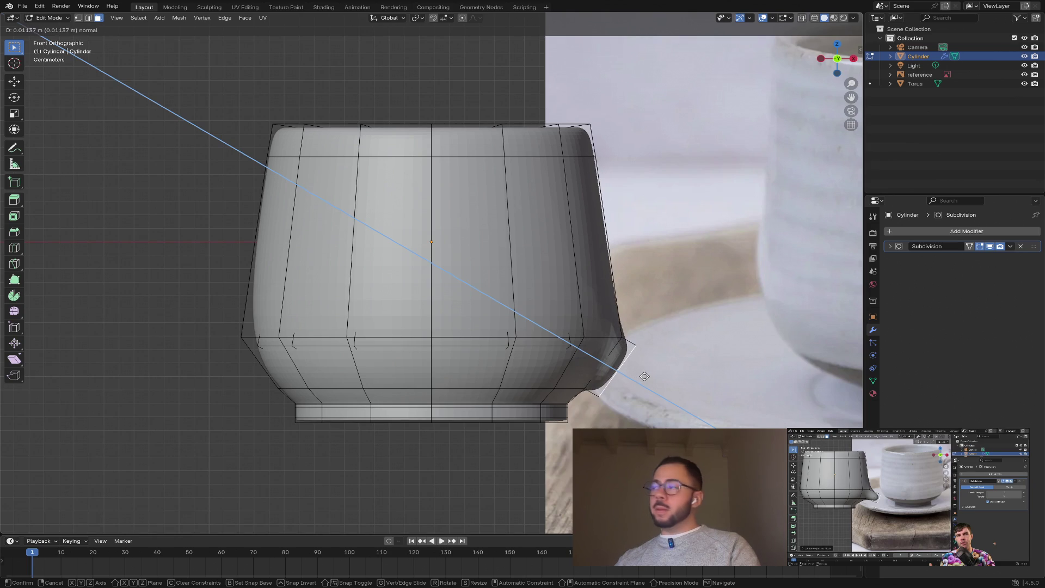
- Cancel the outward face push and undo the stray bulge at the cup's lower right
{"action": "right_click", "coordinate": [644, 376]}
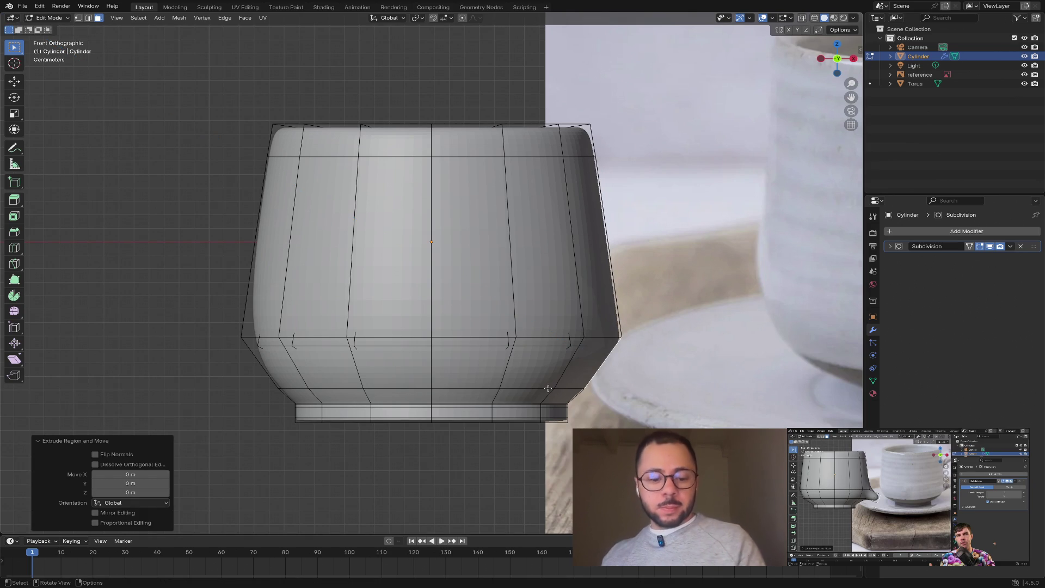
{"action": "key", "text": "2"}
{"action": "left_click", "coordinate": [546, 388], "text": "alt"}
{"action": "key", "text": "s"}
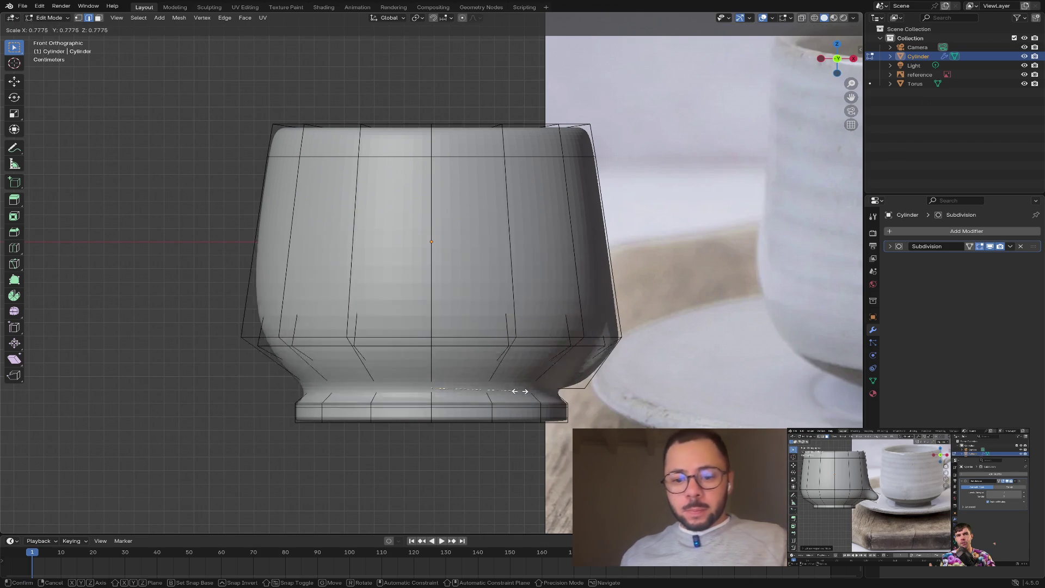
{"action": "right_click", "coordinate": [439, 369]}
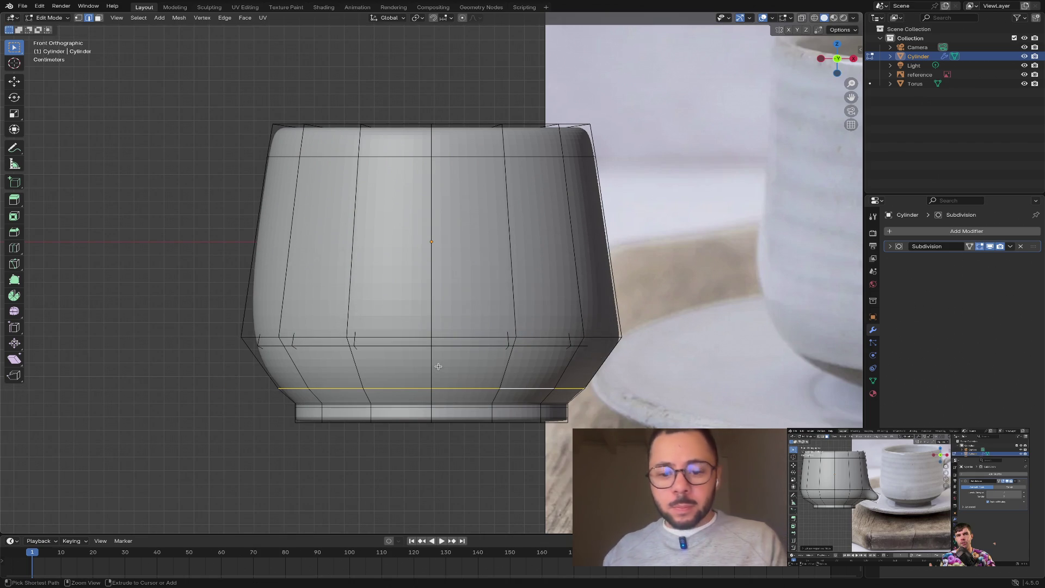
{"action": "key", "text": "3"}
{"action": "key", "text": "ctrl+z"}
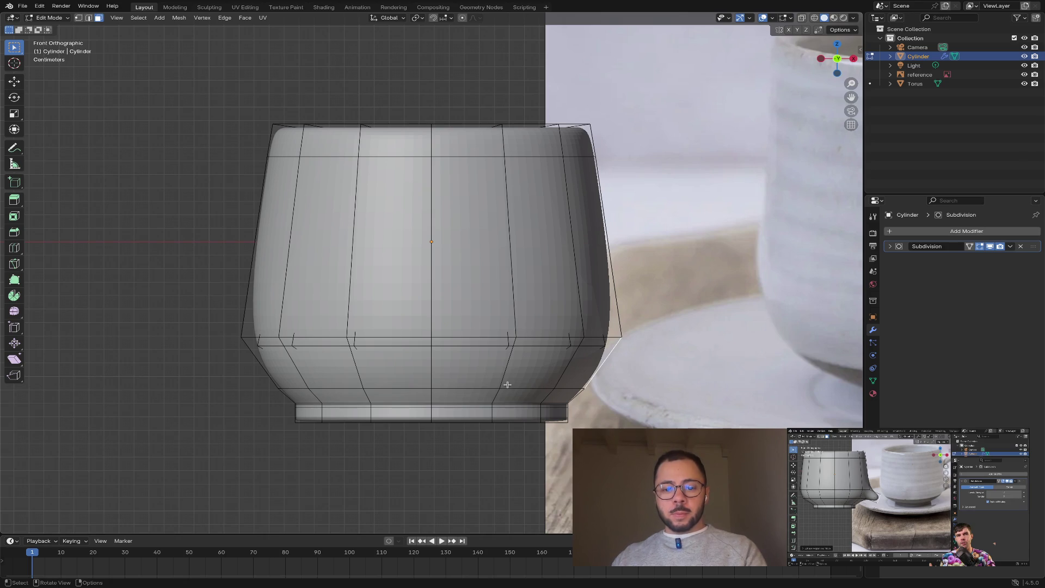
- Scale the edge loop near the foot up slightly to widen the lower body
{"action": "left_click", "coordinate": [523, 385], "text": "alt"}
{"action": "left_click", "coordinate": [161, 415]}
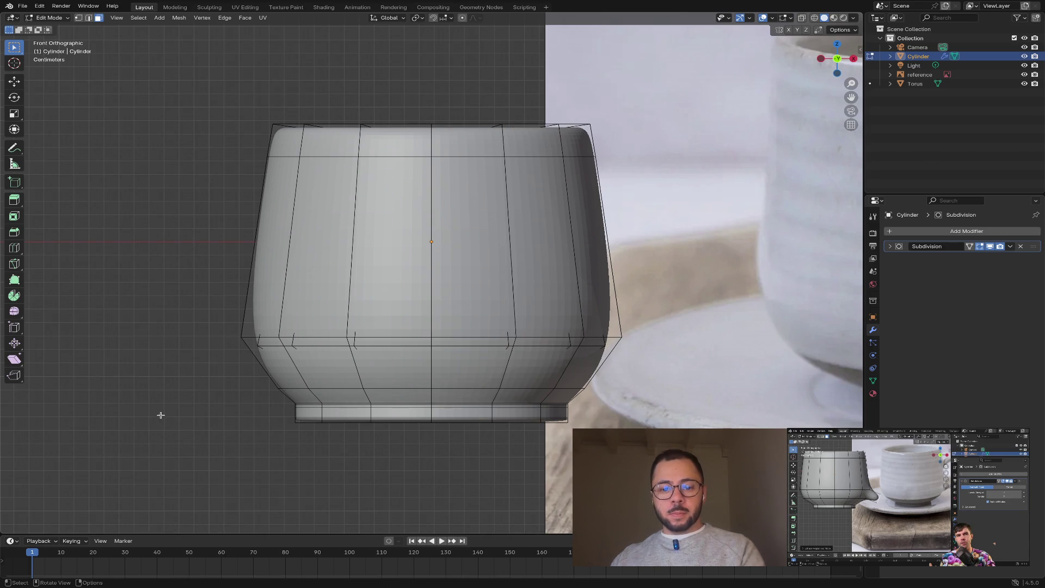
{"action": "key", "text": "2"}
{"action": "left_click", "coordinate": [526, 388], "text": "alt"}
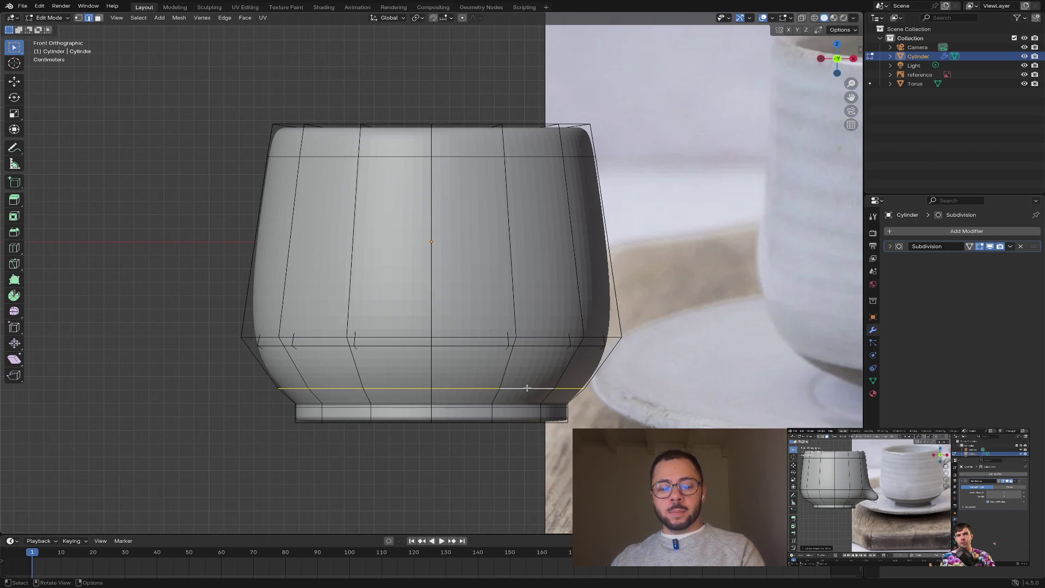
{"action": "key", "text": "s"}
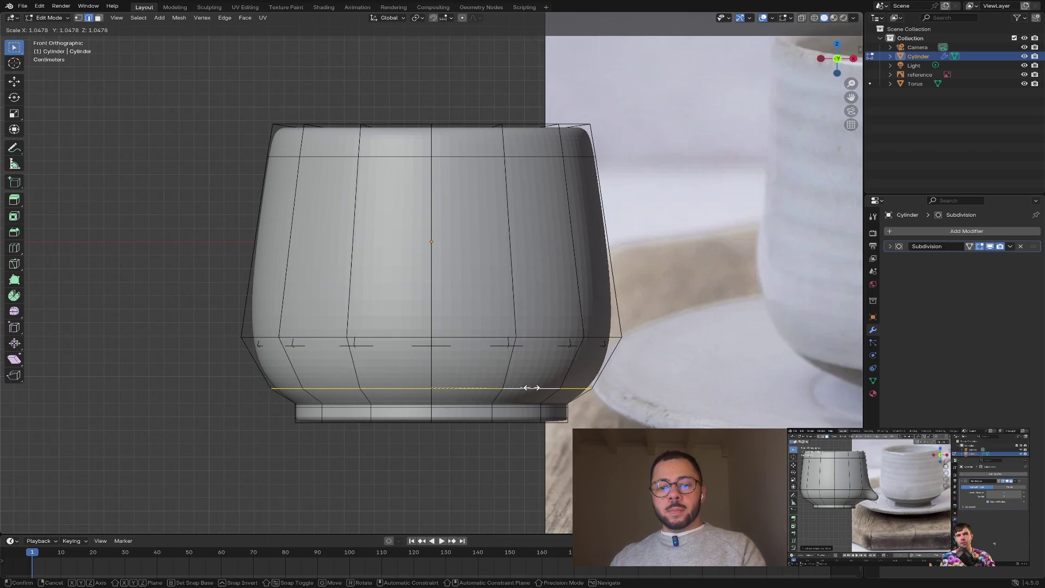
{"action": "left_click", "coordinate": [531, 387]}
{"action": "left_click", "coordinate": [530, 433]}
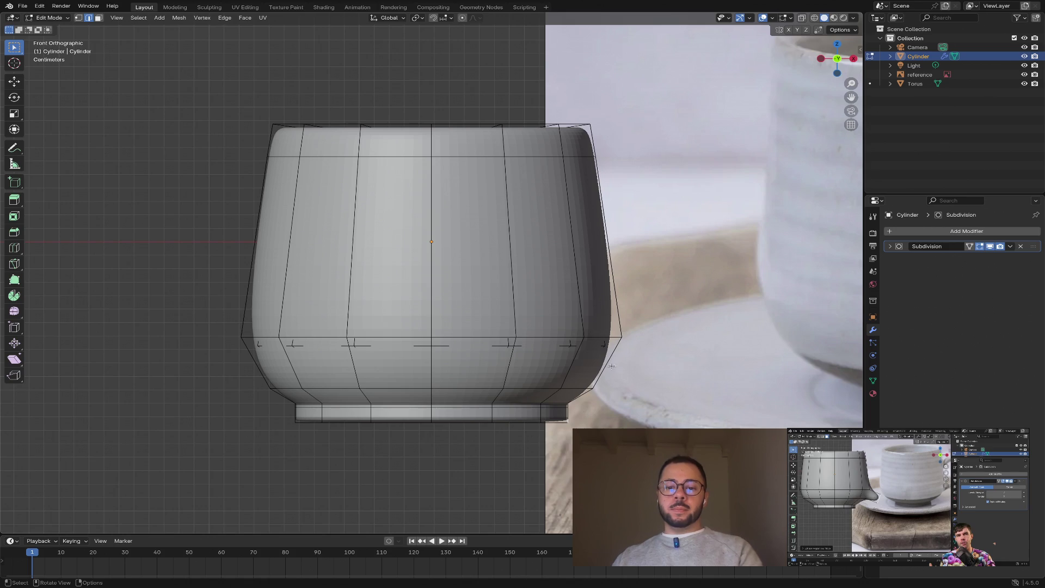
- Select a face on the cup's lower band from an angled view
{"action": "mouse_move", "coordinate": [641, 362]}
{"action": "middle_mouse_down"}
{"action": "mouse_move", "coordinate": [535, 361]}
{"action": "mouse_move", "coordinate": [435, 380]}
{"action": "middle_mouse_up"}
{"action": "key", "text": "3"}
{"action": "left_click", "coordinate": [500, 383]}
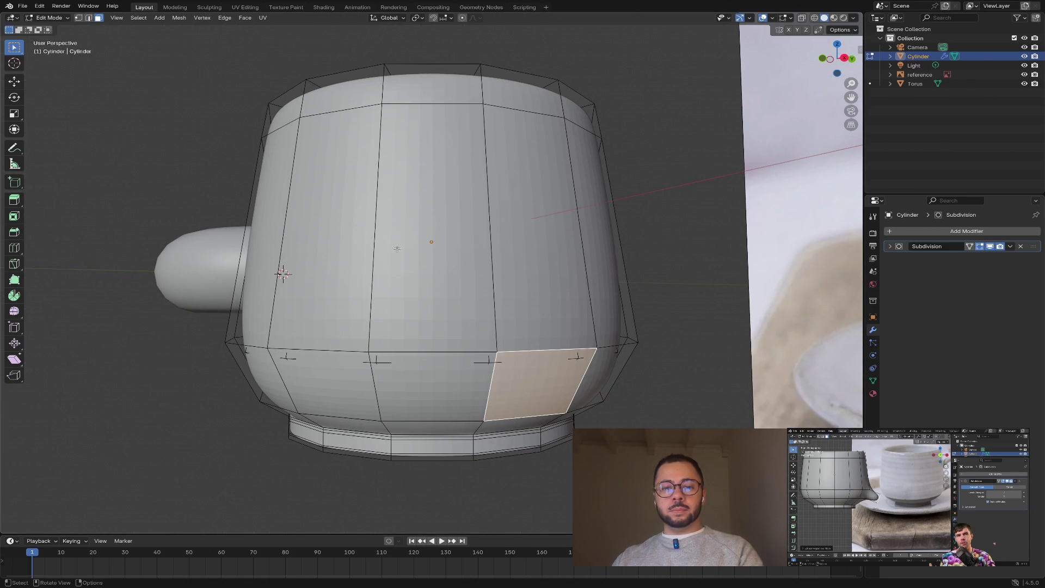
{"action": "left_click", "coordinate": [820, 58]}
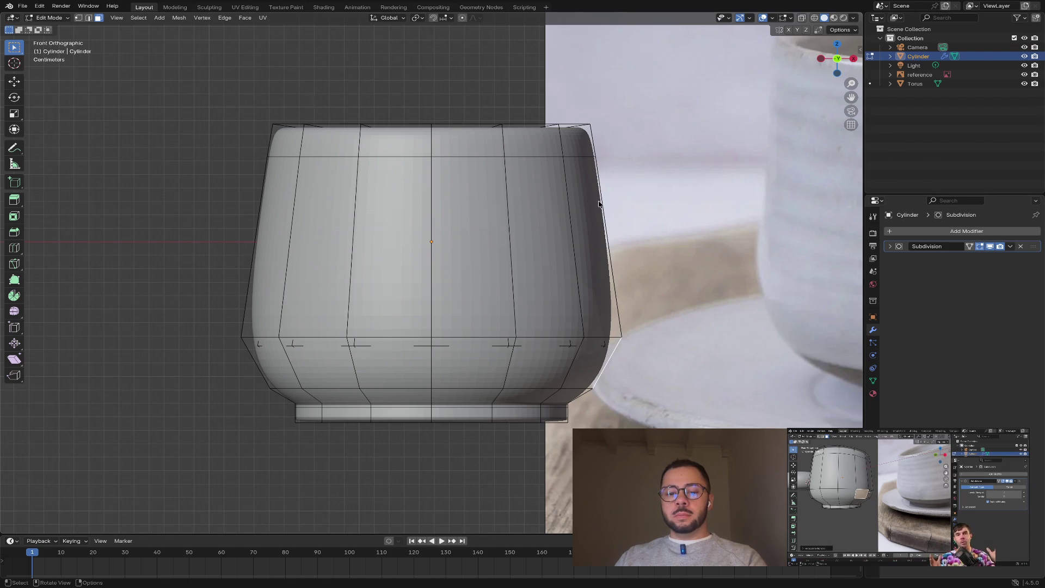
{"action": "middle_click_drag", "start_coordinate": [599, 204], "coordinate": [564, 244]}
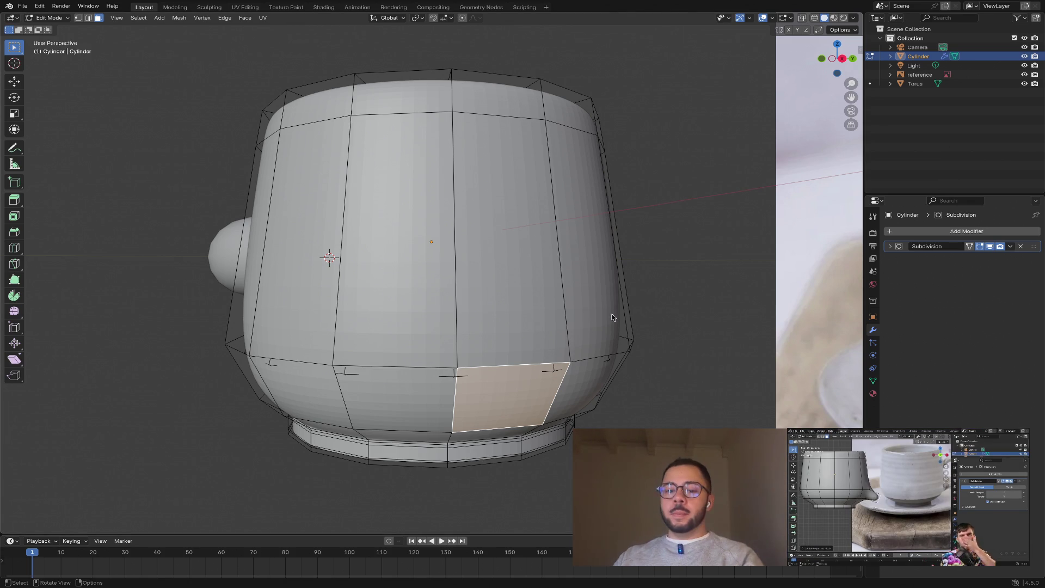
{"action": "left_click", "coordinate": [678, 294]}
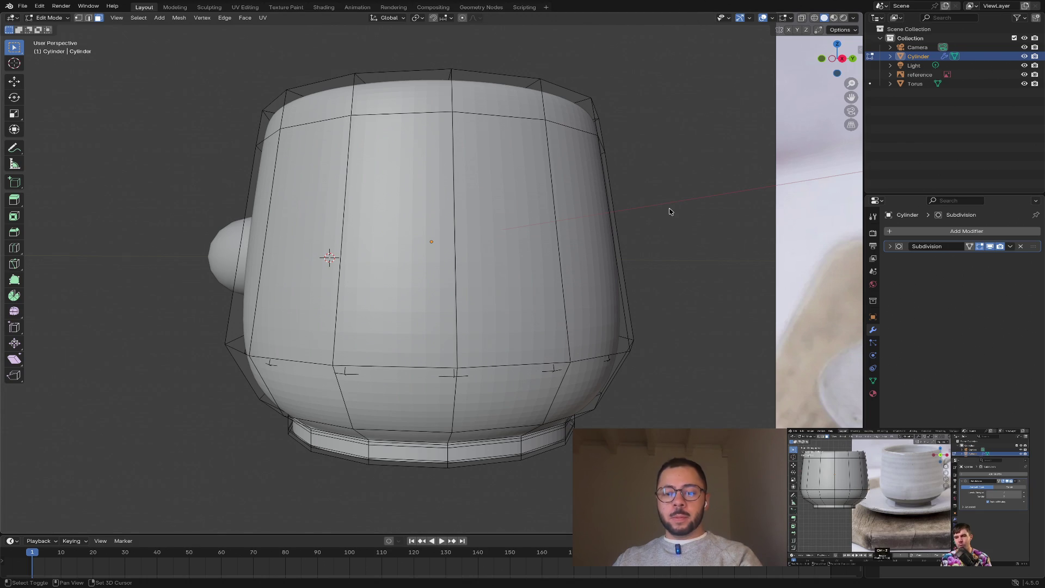
- Recalculate the cup body's normals to face outward, inspect it, then return to front view
{"action": "key", "text": "shift+n"}
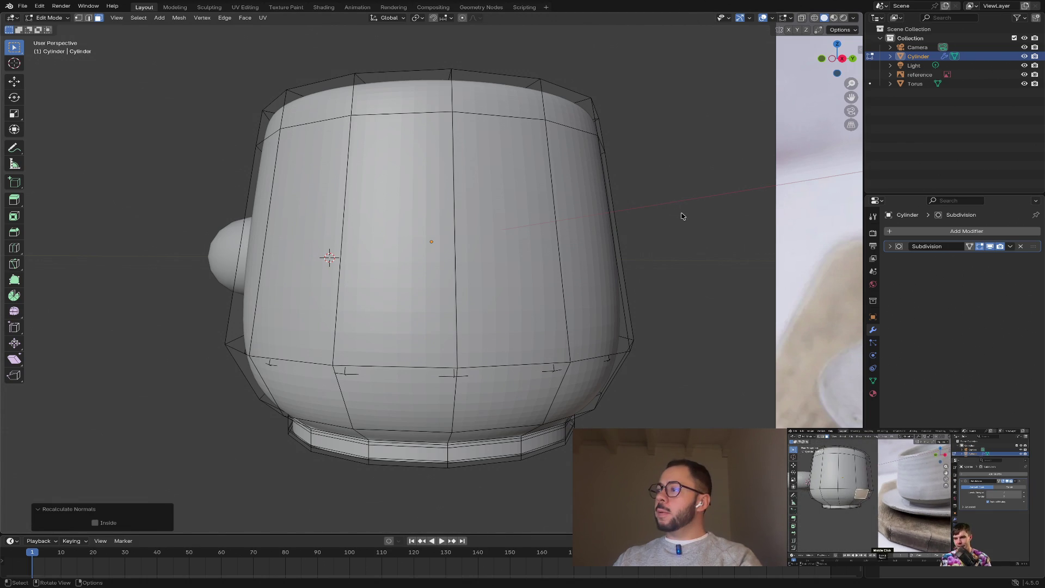
{"action": "mouse_move", "coordinate": [685, 320]}
{"action": "middle_mouse_down"}
{"action": "mouse_move", "coordinate": [648, 327]}
{"action": "mouse_move", "coordinate": [659, 320]}
{"action": "middle_mouse_up"}
{"action": "left_click", "coordinate": [443, 389]}
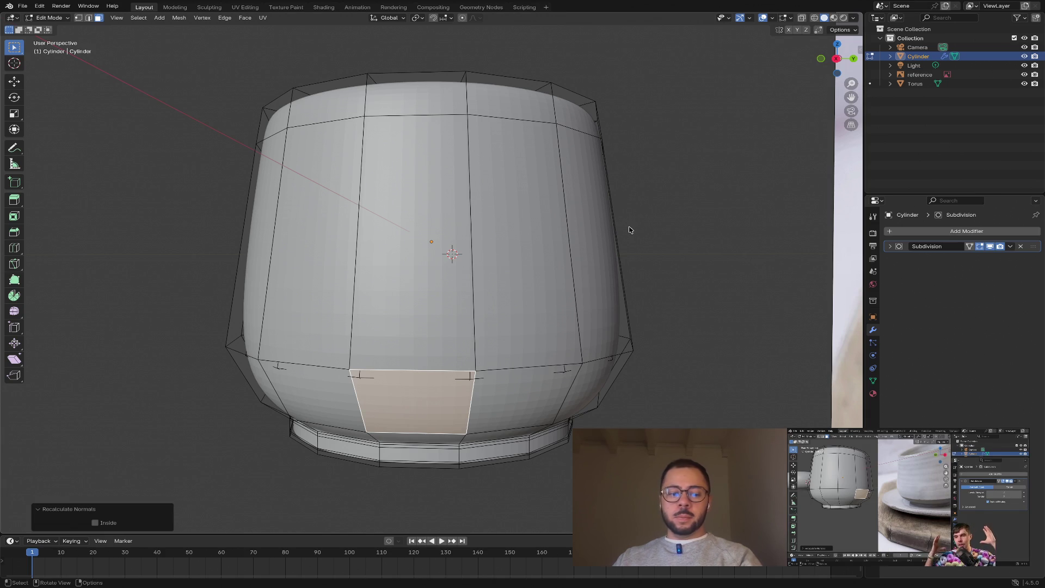
{"action": "middle_click_drag", "start_coordinate": [625, 227], "coordinate": [667, 231]}
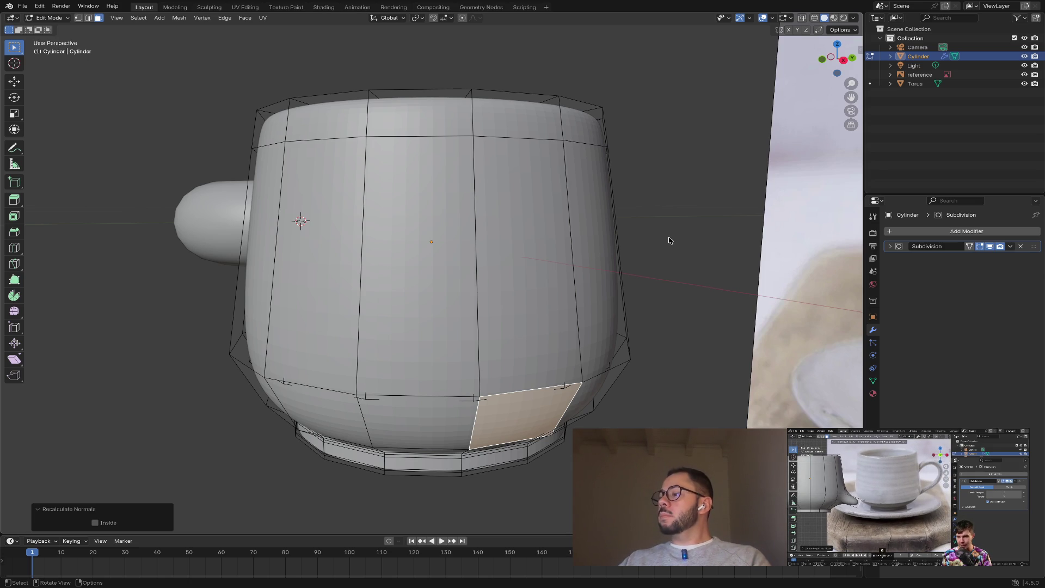
{"action": "left_click", "coordinate": [822, 60]}
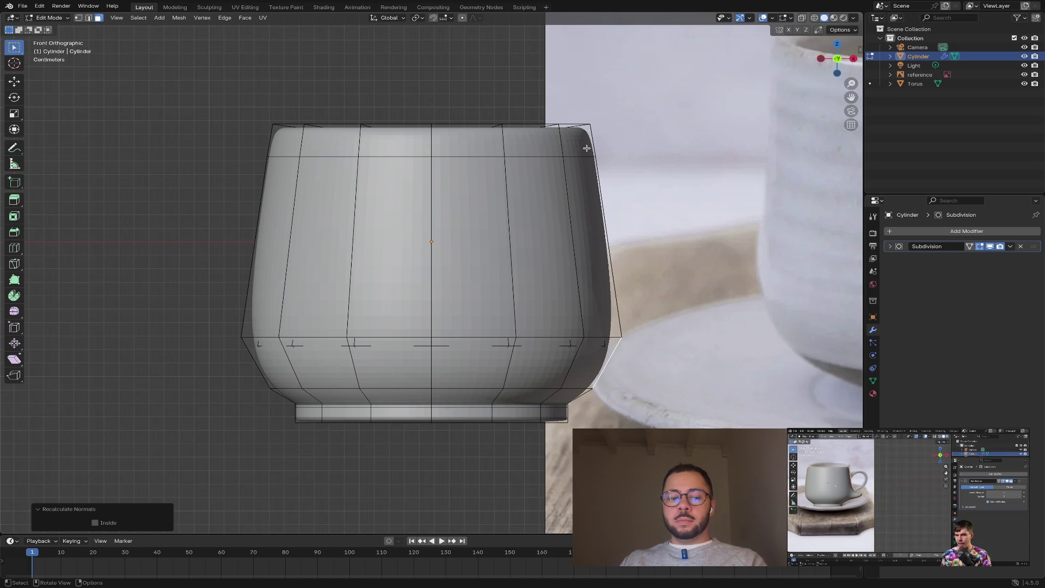
- Deselect all, switch to Object Mode, and zoom out to frame the cup, torus and reference photo
{"action": "left_click", "coordinate": [501, 98]}
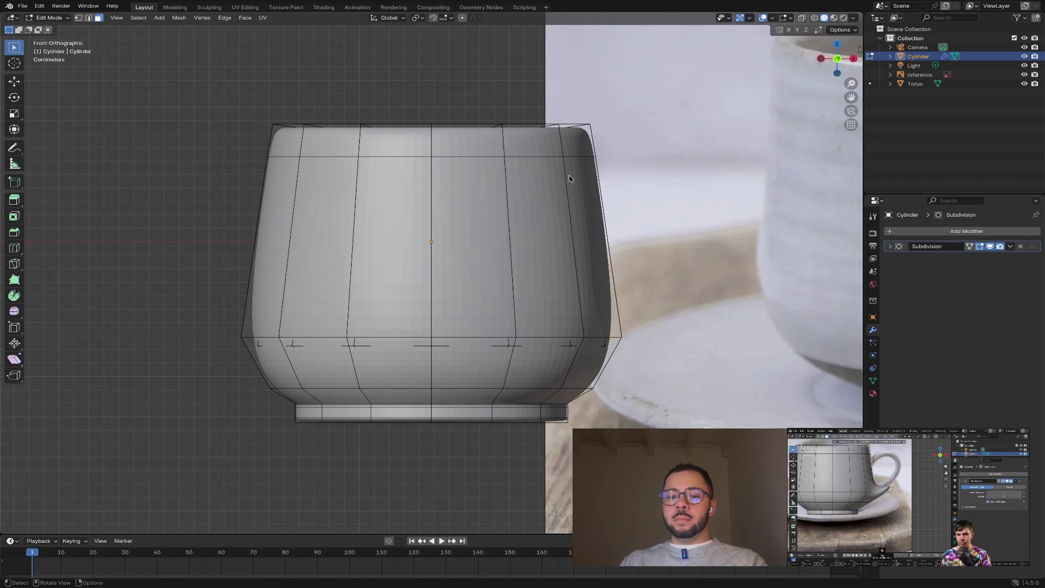
{"action": "key", "text": "Tab"}
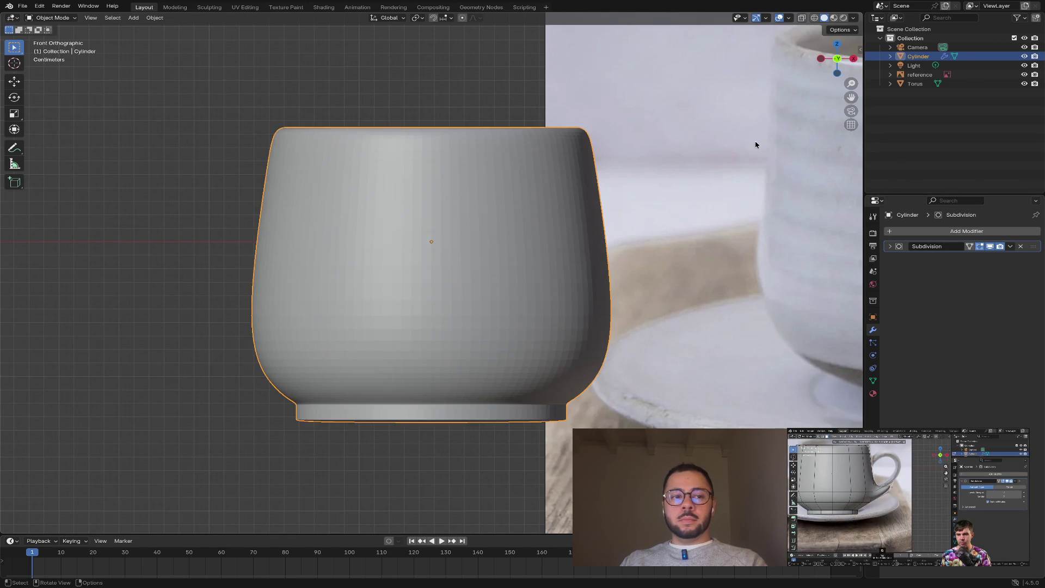
{"action": "mouse_move", "coordinate": [756, 140]}
{"action": "middle_mouse_down"}
{"action": "mouse_move", "coordinate": [728, 201]}
{"action": "mouse_move", "coordinate": [750, 145]}
{"action": "mouse_move", "coordinate": [658, 194]}
{"action": "mouse_move", "coordinate": [583, 196]}
{"action": "middle_mouse_up"}
{"action": "scroll", "coordinate": [673, 181], "scroll_direction": "down", "scroll_amount": 1}
{"action": "scroll", "coordinate": [584, 197], "scroll_direction": "down", "scroll_amount": 3}
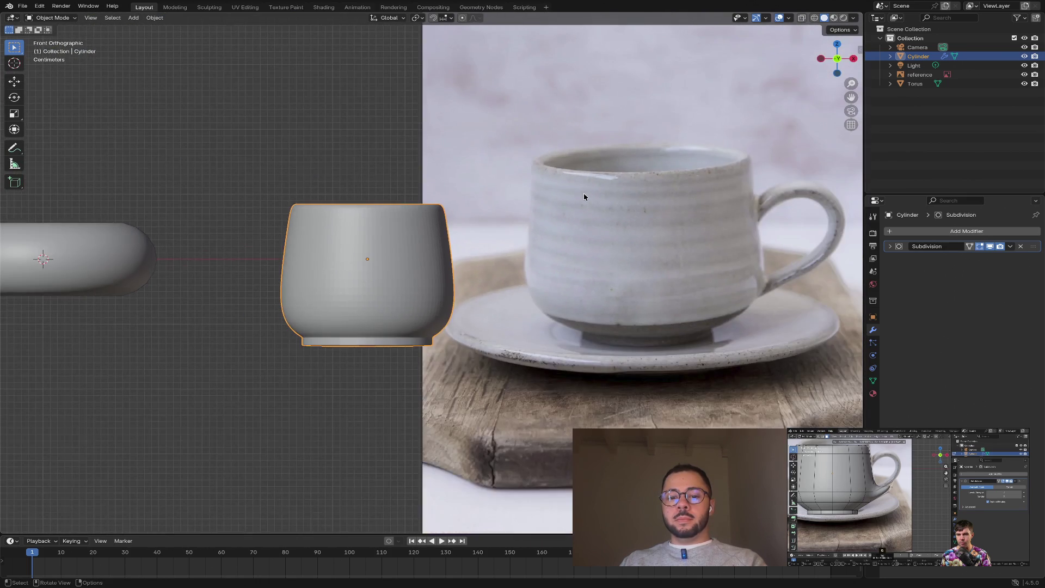
- Slide the reference photo left along the X axis
{"action": "left_click", "coordinate": [671, 205]}
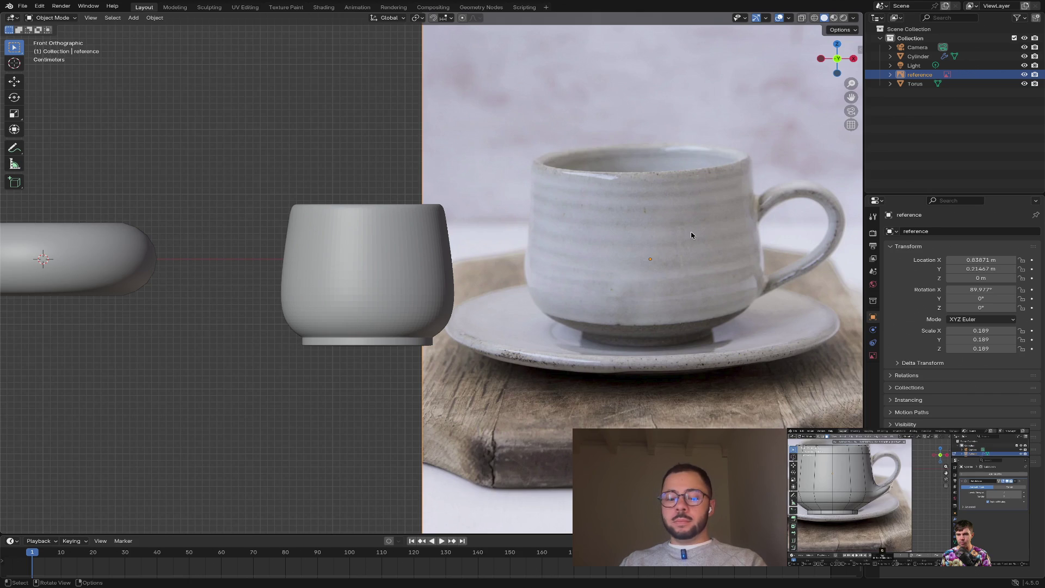
{"action": "key", "text": "g"}
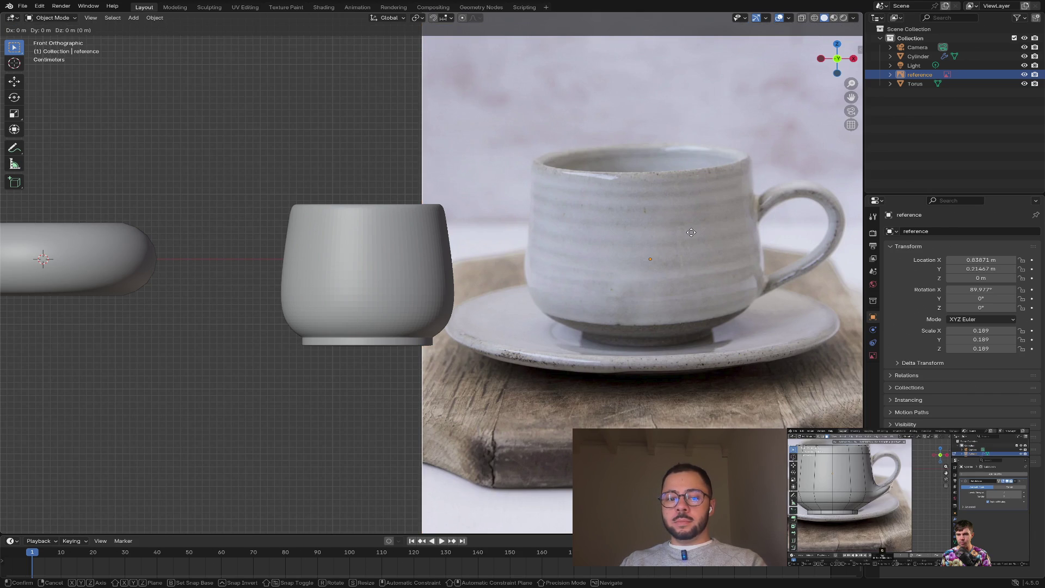
{"action": "key", "text": "x"}
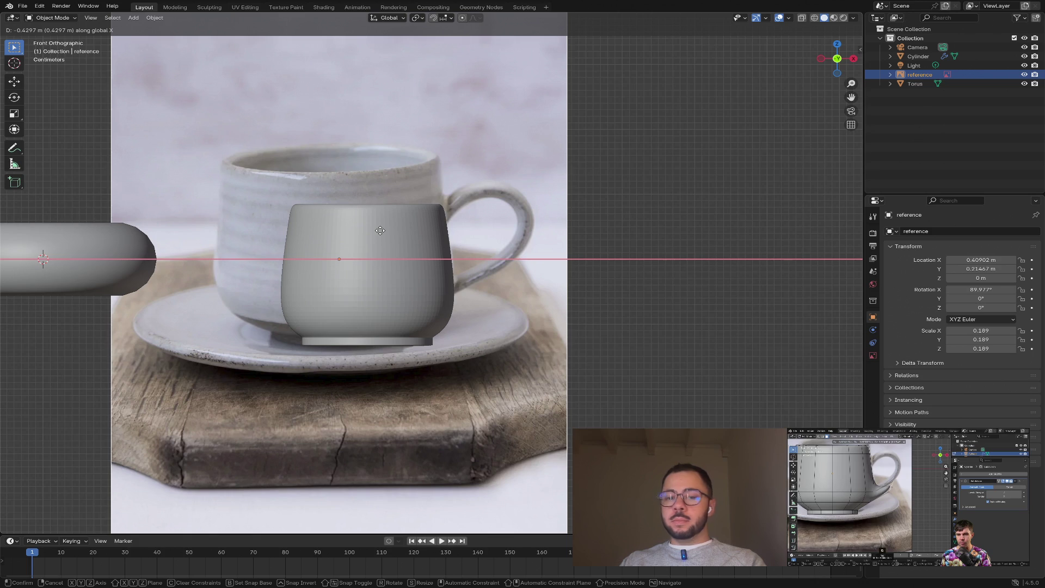
{"action": "left_click", "coordinate": [380, 230]}
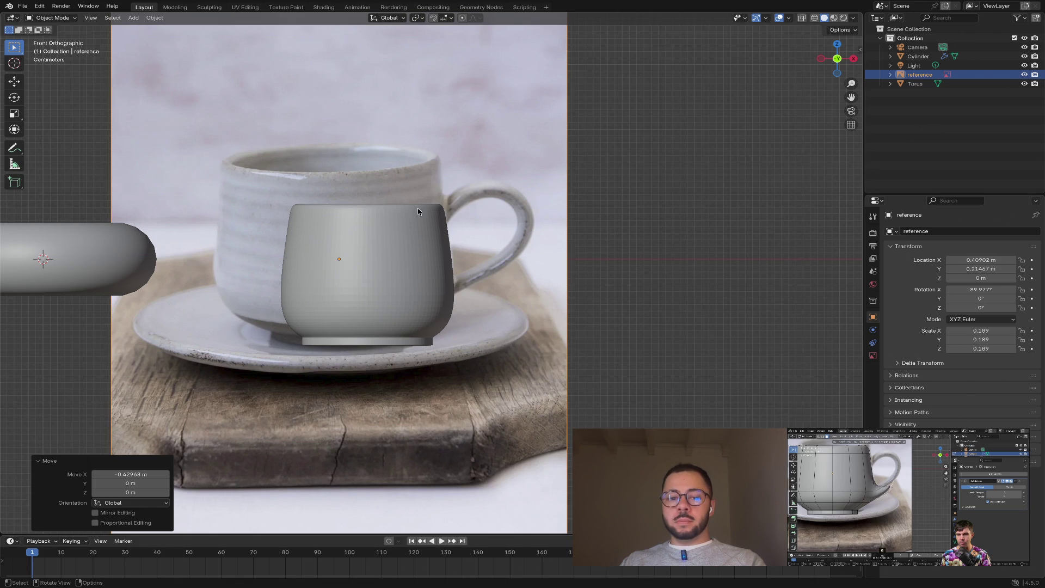
{"action": "left_click", "coordinate": [488, 170]}
- Scale the reference photo down uniformly to 0.883
{"action": "key", "text": "s"}
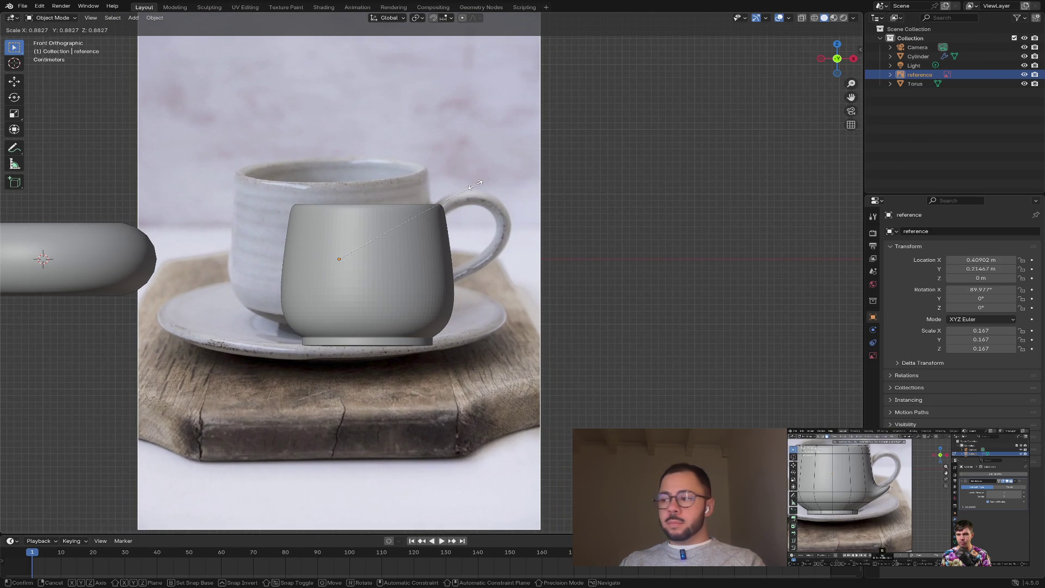
{"action": "left_click", "coordinate": [475, 187]}
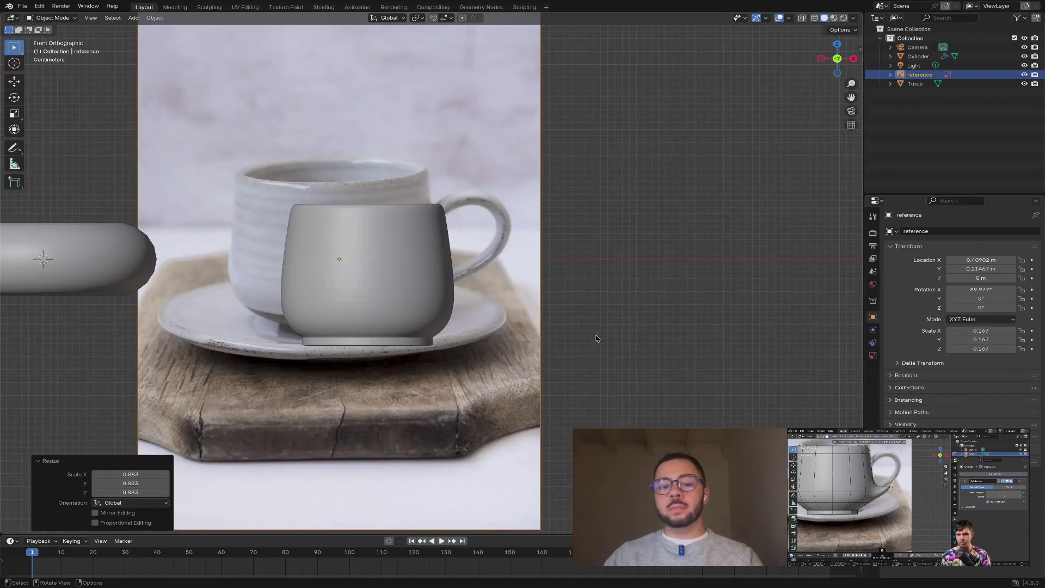
{"action": "left_click", "coordinate": [494, 235]}
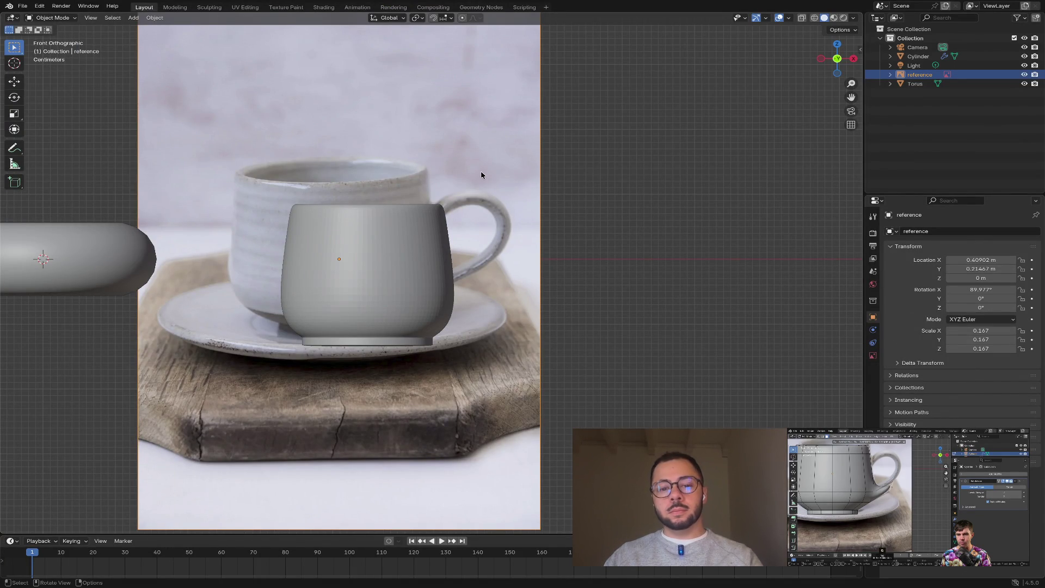
- Nudge the reference photo slightly along X and lower it along Z
{"action": "key", "text": "g"}
{"action": "key", "text": "x"}
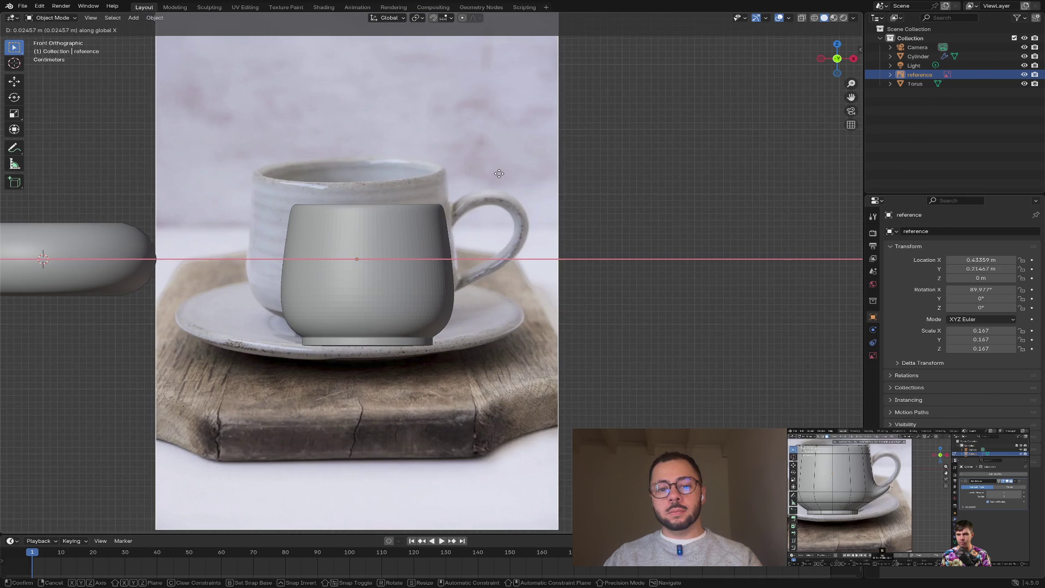
{"action": "left_click", "coordinate": [498, 173]}
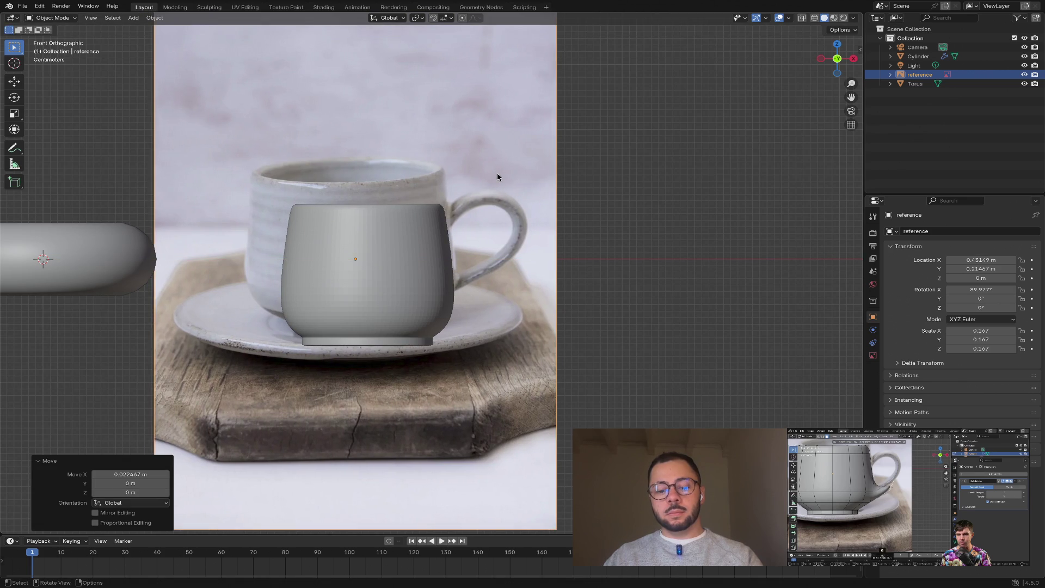
{"action": "key", "text": "g"}
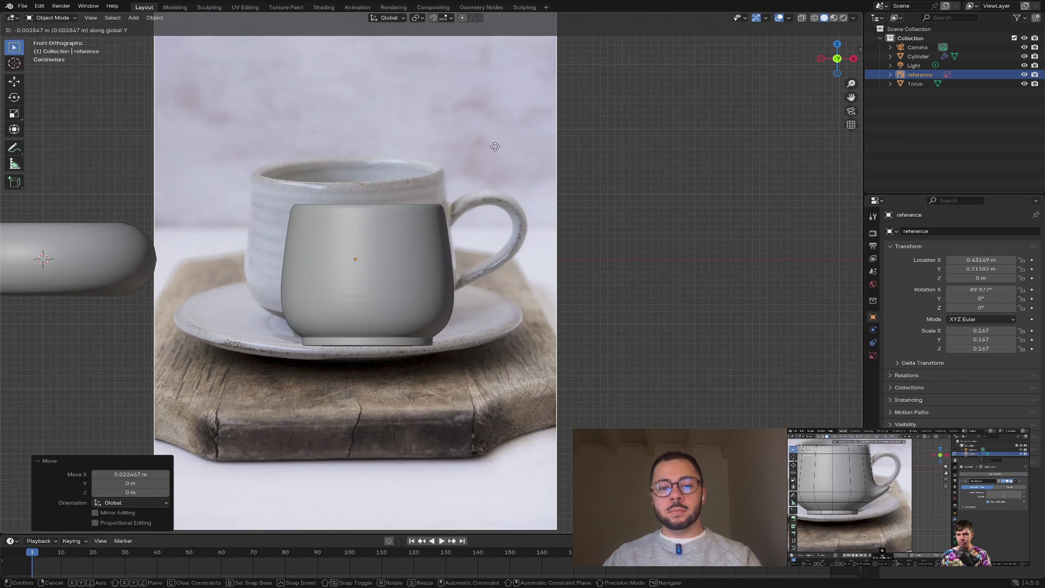
{"action": "key", "text": "Escape"}
{"action": "key", "text": "g"}
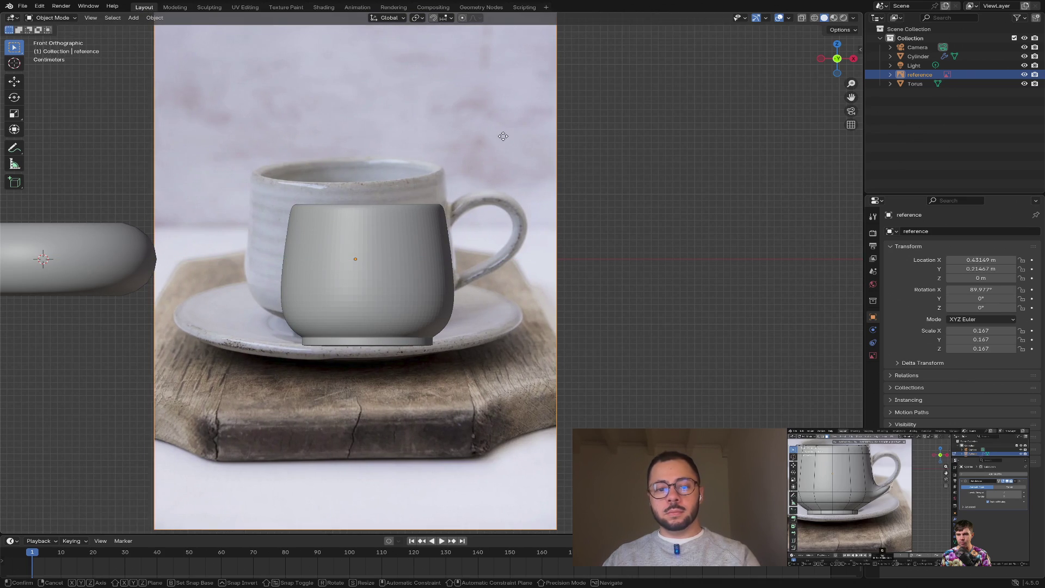
{"action": "key", "text": "x"}
{"action": "key", "text": "z"}
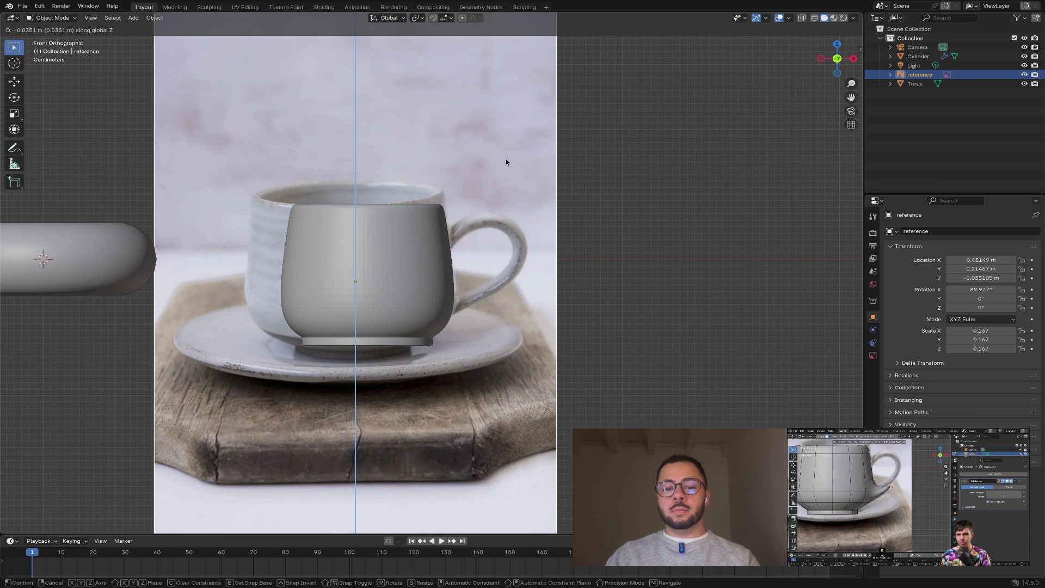
{"action": "left_click", "coordinate": [505, 158]}
- Shrink the photo to 0.147 scale, nudge it right along X, and select the cup body
{"action": "key", "text": "s"}
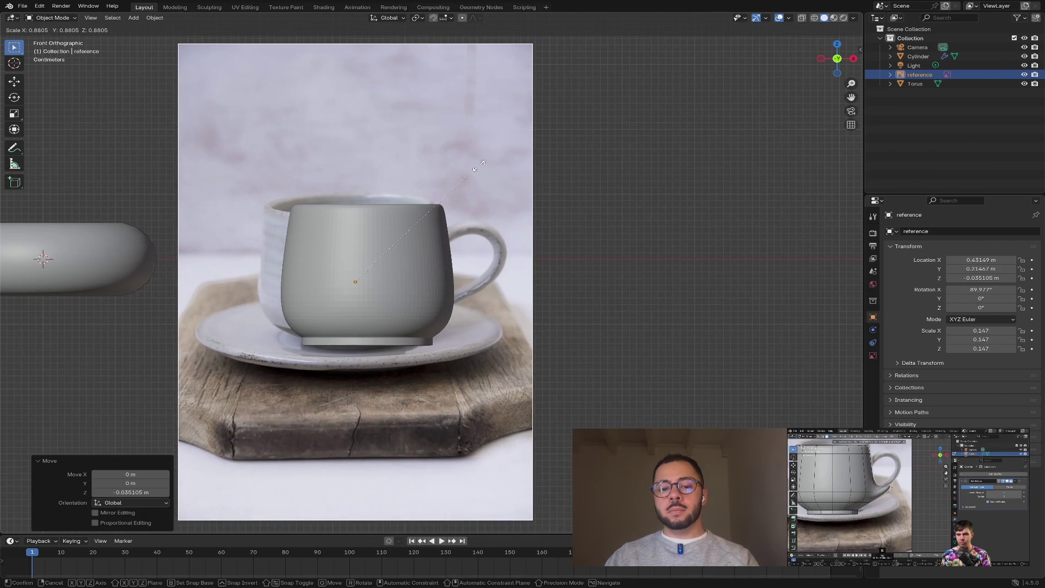
{"action": "left_click", "coordinate": [478, 166]}
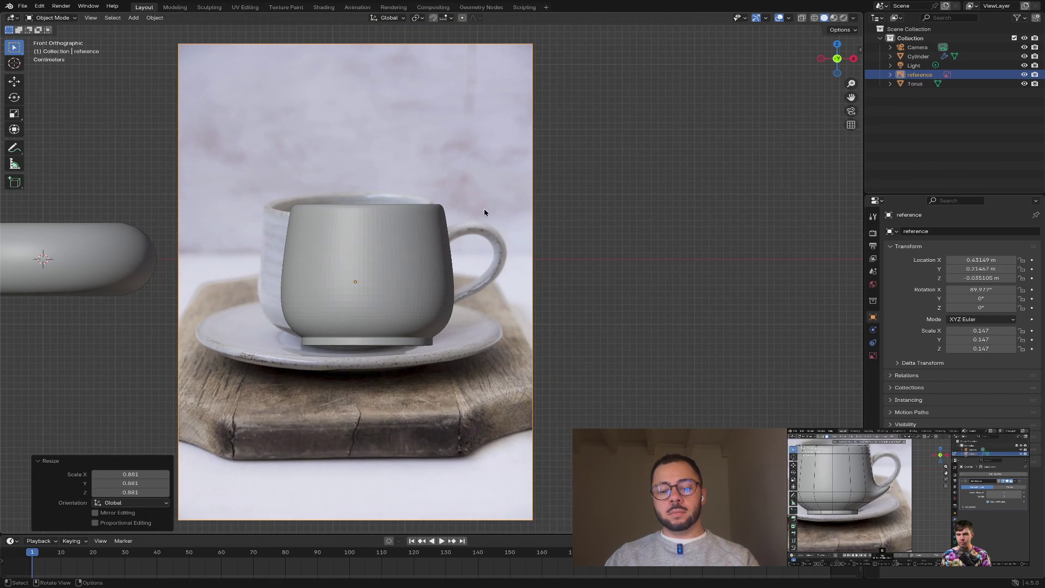
{"action": "key", "text": "g"}
{"action": "key", "text": "z"}
{"action": "key", "text": "x"}
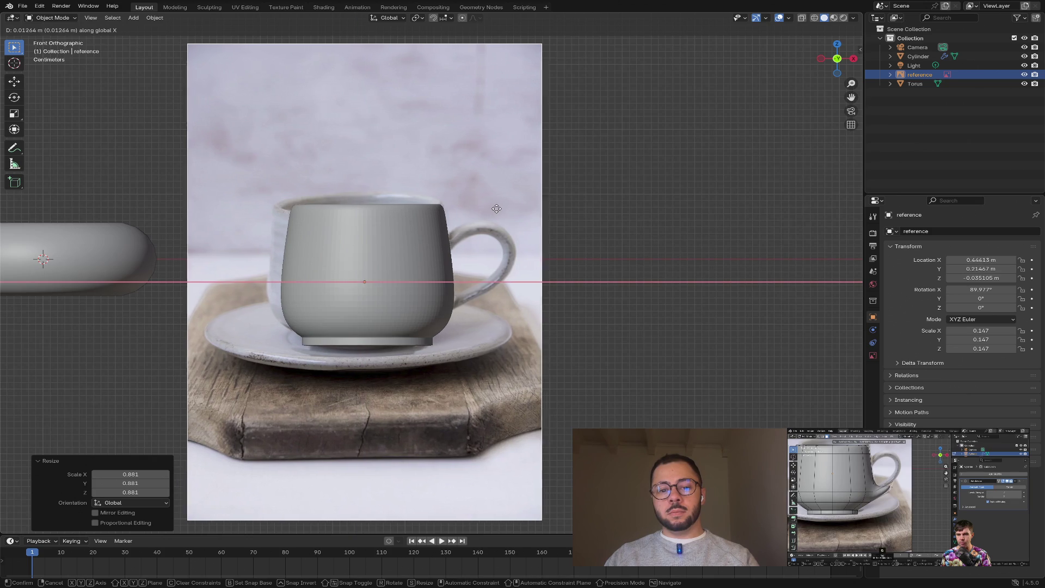
{"action": "left_click", "coordinate": [491, 207]}
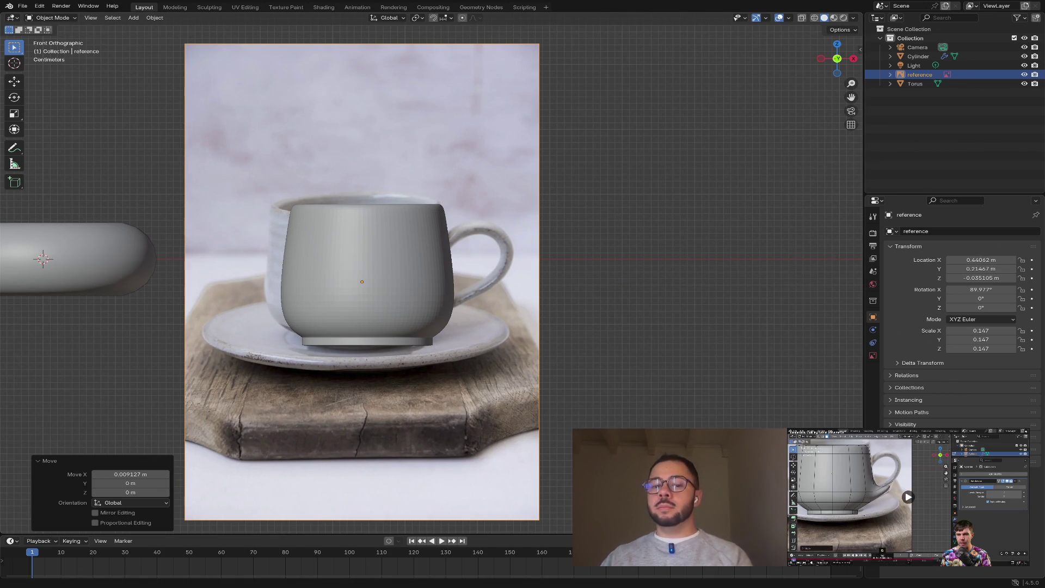
{"action": "mouse_move", "coordinate": [482, 271]}
{"action": "middle_mouse_down"}
{"action": "mouse_move", "coordinate": [392, 275]}
{"action": "mouse_move", "coordinate": [450, 287]}
{"action": "middle_mouse_up"}
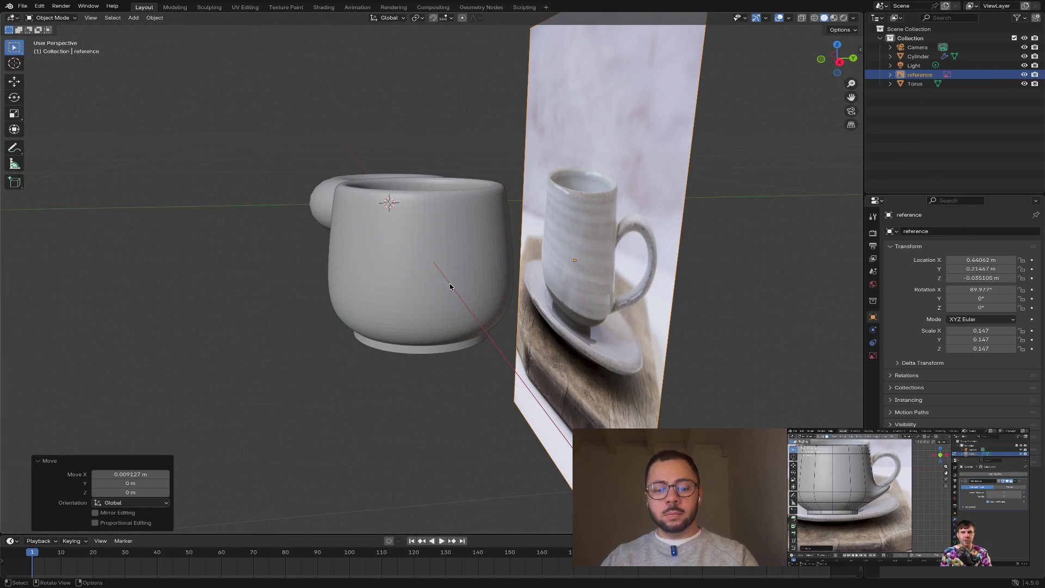
{"action": "left_click", "coordinate": [450, 286]}
- Extrude a lower-right cup face outward 0.030138 m along its normal to start the handle
{"action": "key", "text": "Tab"}
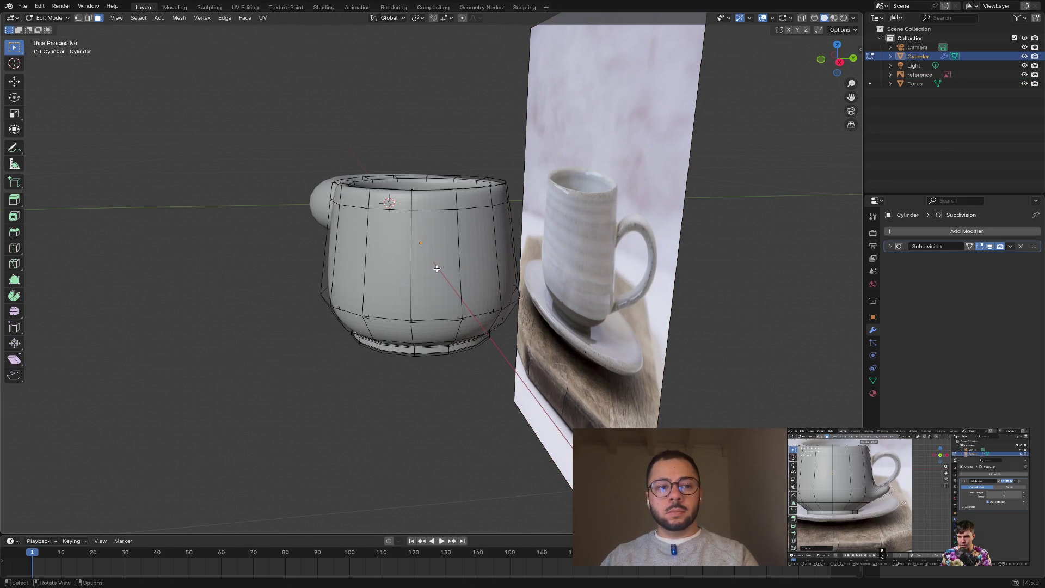
{"action": "left_click", "coordinate": [478, 329]}
{"action": "mouse_move", "coordinate": [478, 328]}
{"action": "middle_mouse_down"}
{"action": "mouse_move", "coordinate": [450, 331]}
{"action": "mouse_move", "coordinate": [694, 119]}
{"action": "middle_mouse_up"}
{"action": "left_click", "coordinate": [834, 61]}
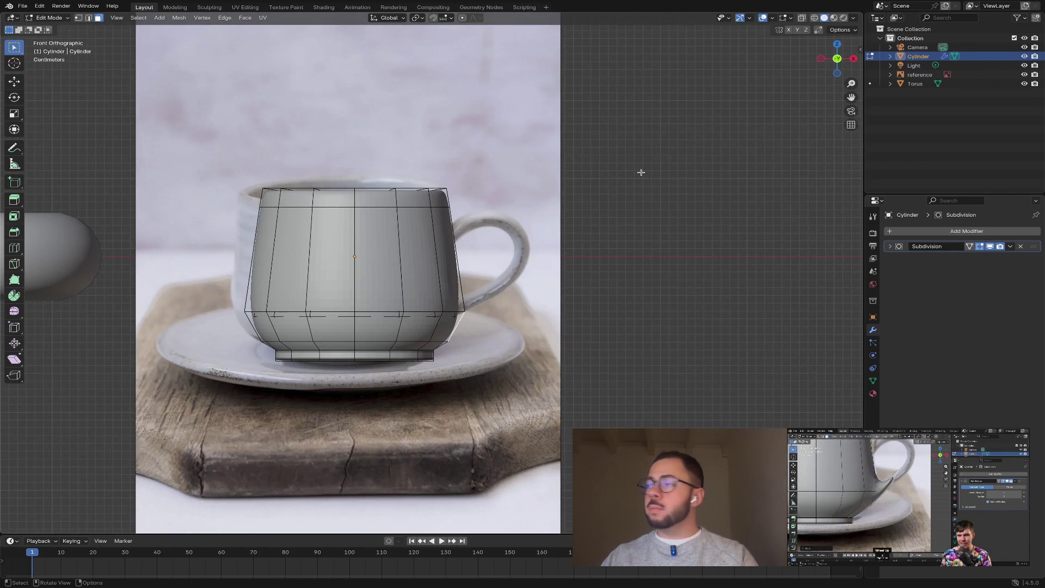
{"action": "key", "text": "e"}
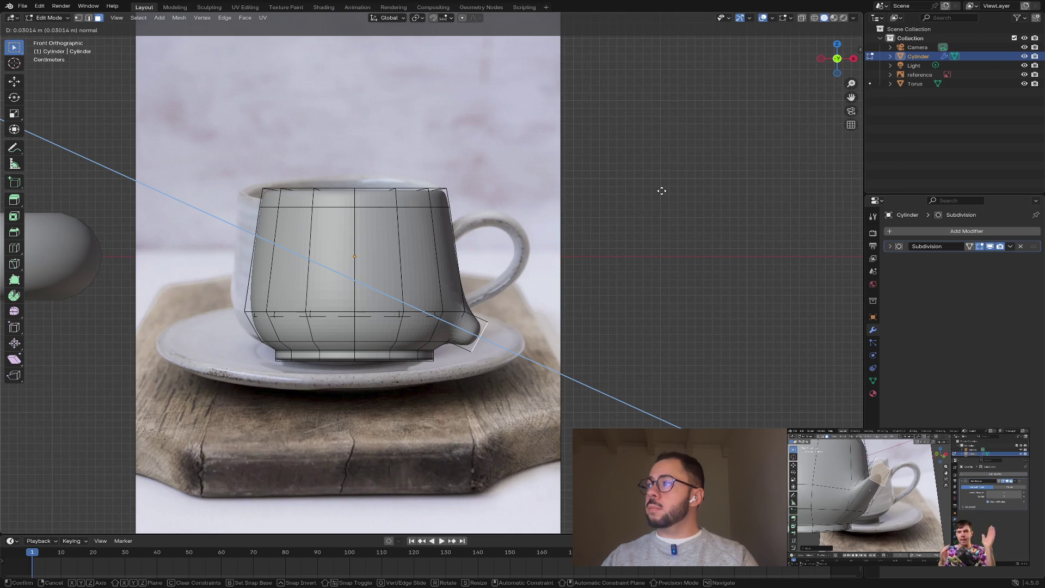
{"action": "left_click", "coordinate": [662, 191]}
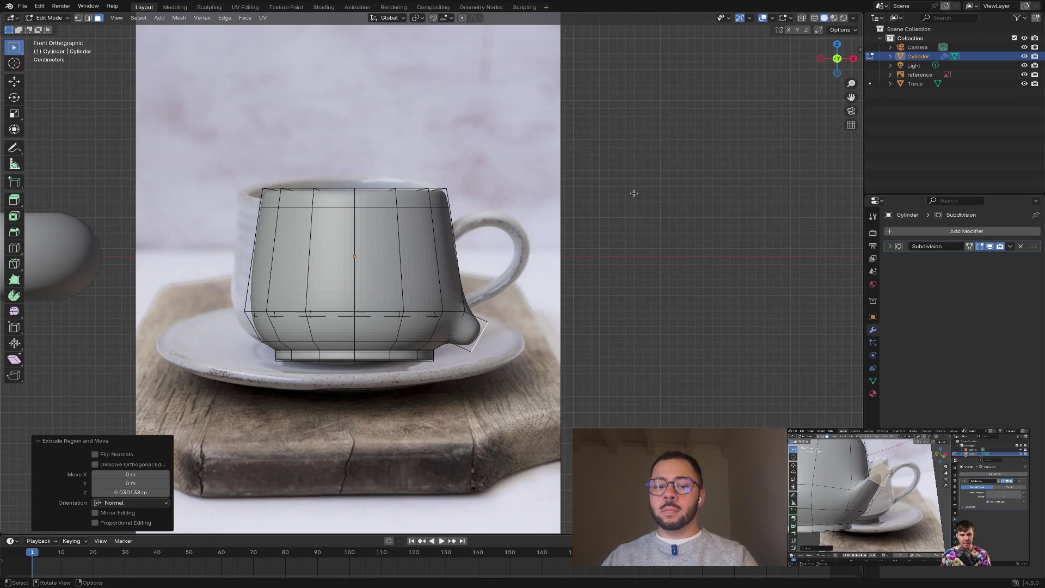
{"action": "key", "text": "Tab"}
{"action": "left_click", "coordinate": [538, 180]}
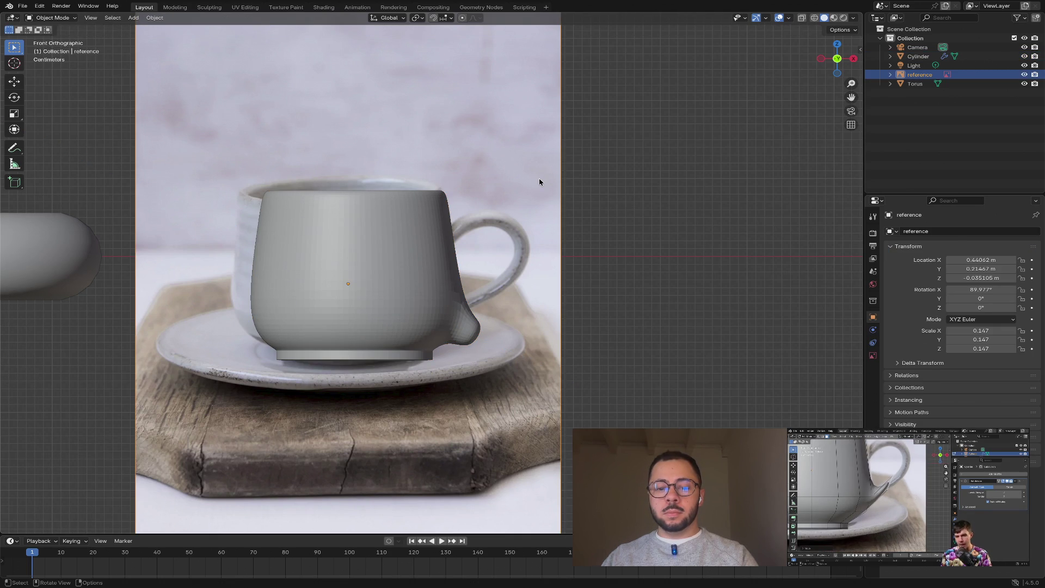
- Lower the reference photo 0.004096 m along Z and reopen the cup body in Edit Mode
{"action": "key", "text": "g"}
{"action": "key", "text": "z"}
{"action": "key", "text": "x"}
{"action": "key", "text": "z"}
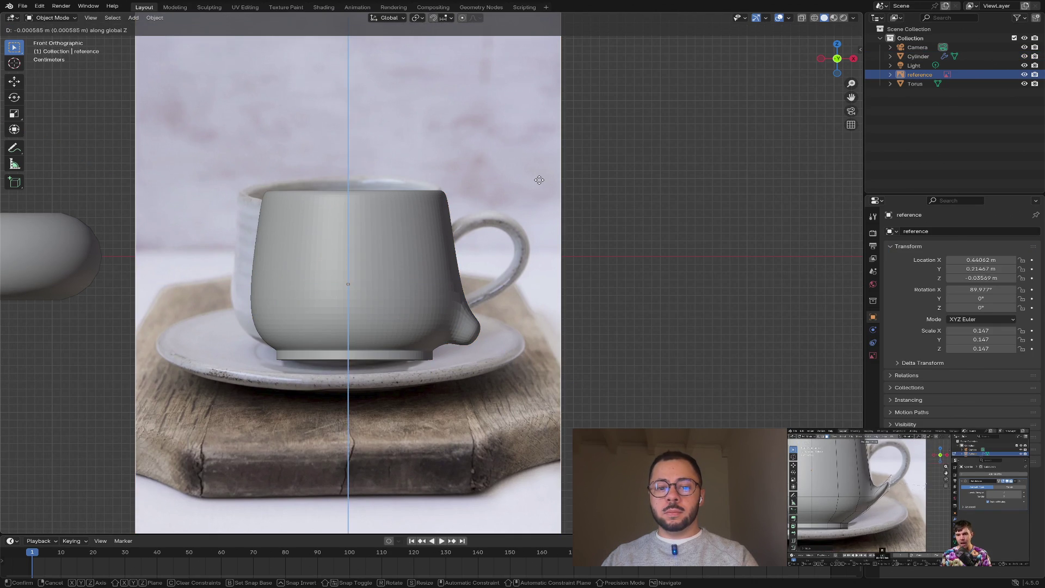
{"action": "left_click", "coordinate": [539, 182]}
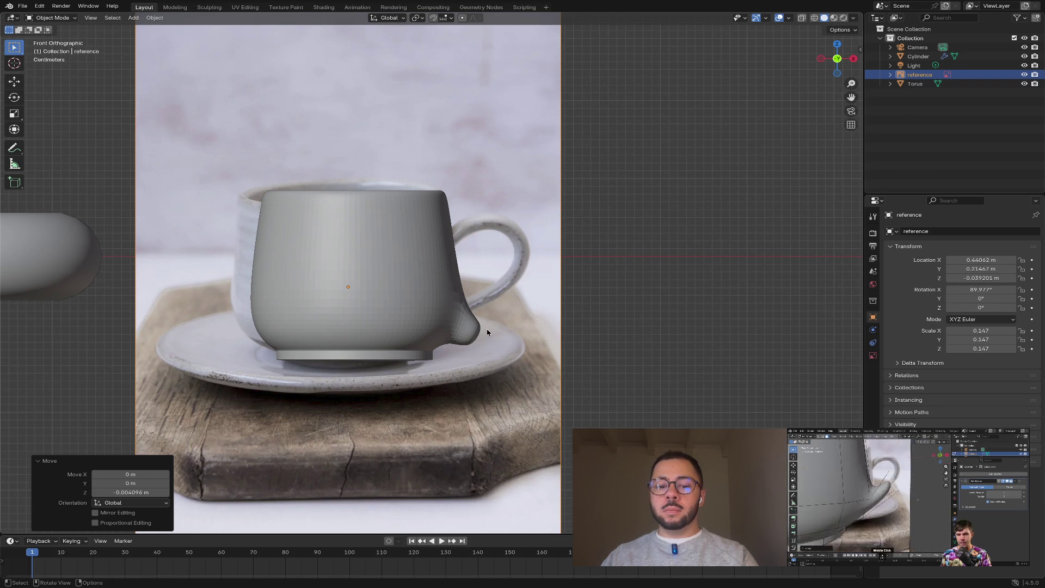
{"action": "left_click", "coordinate": [426, 311]}
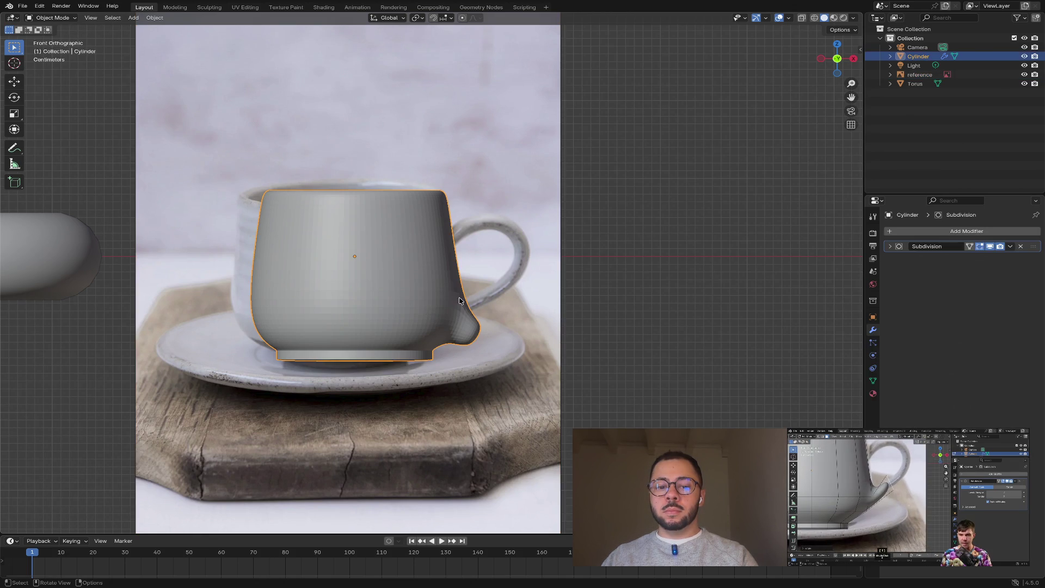
{"action": "key", "text": "Tab"}
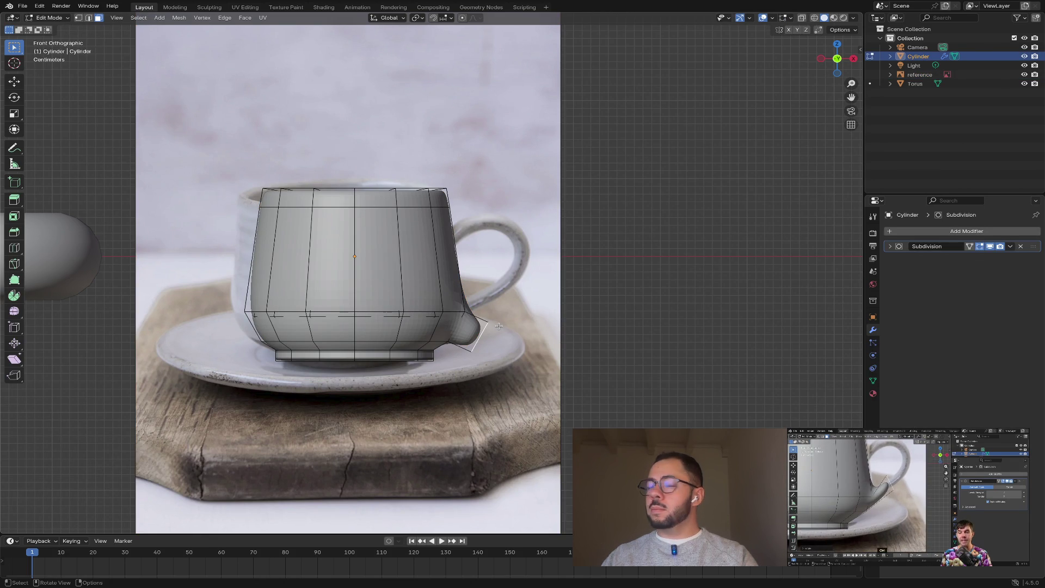
{"action": "key", "text": "e"}
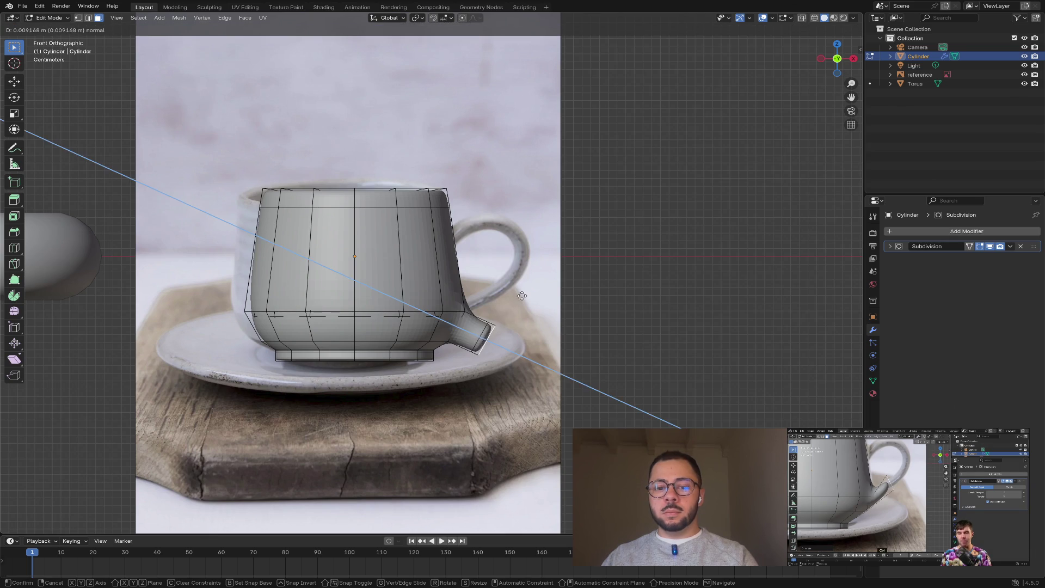
{"action": "key", "text": "Escape"}
{"action": "key", "text": "r"}
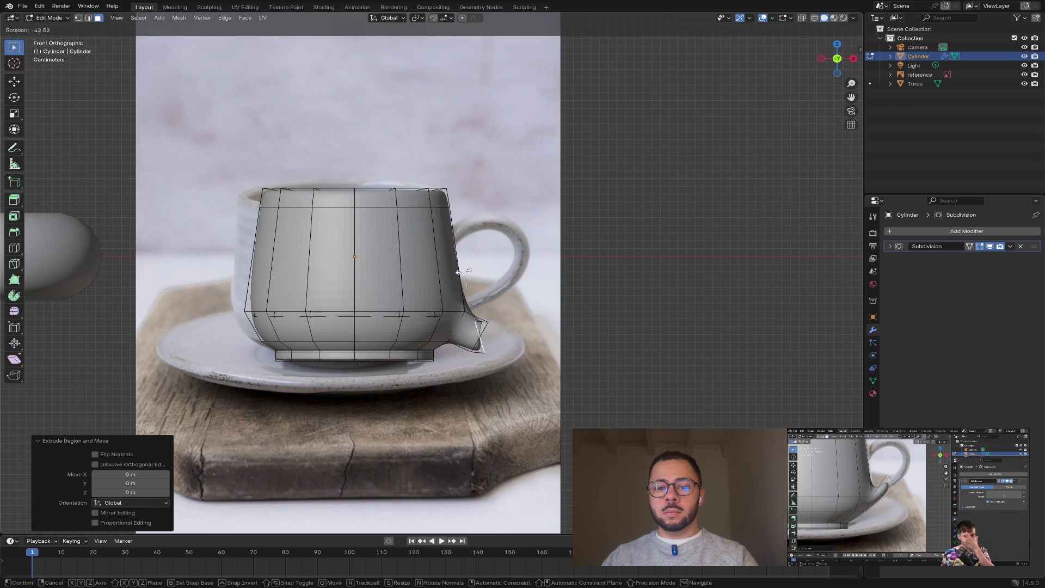
{"action": "key", "text": "Escape"}
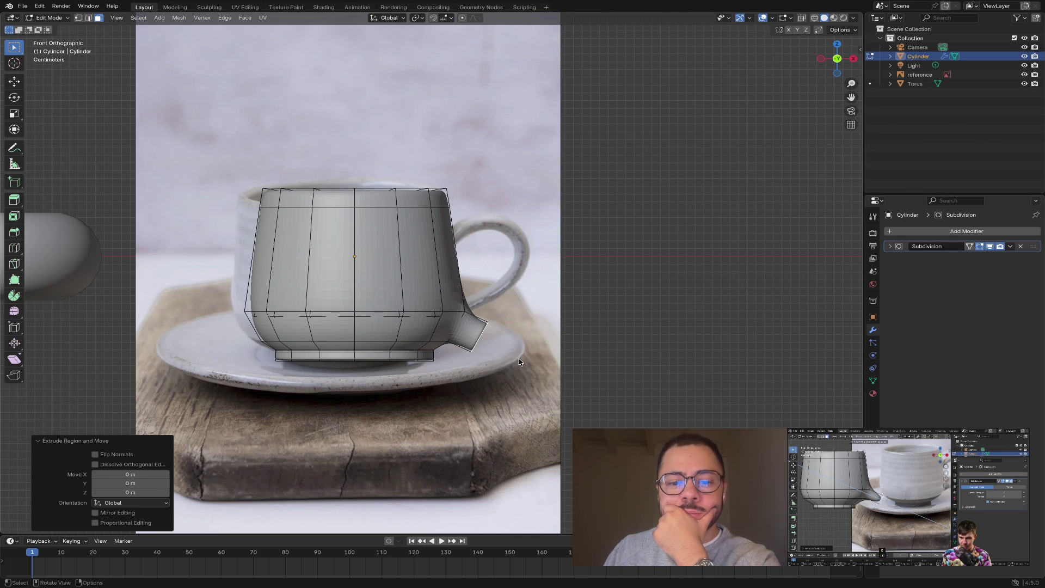
{"action": "mouse_move", "coordinate": [521, 363]}
{"action": "middle_mouse_down"}
{"action": "mouse_move", "coordinate": [532, 351]}
{"action": "mouse_move", "coordinate": [602, 360]}
{"action": "mouse_move", "coordinate": [481, 322]}
{"action": "middle_mouse_up"}
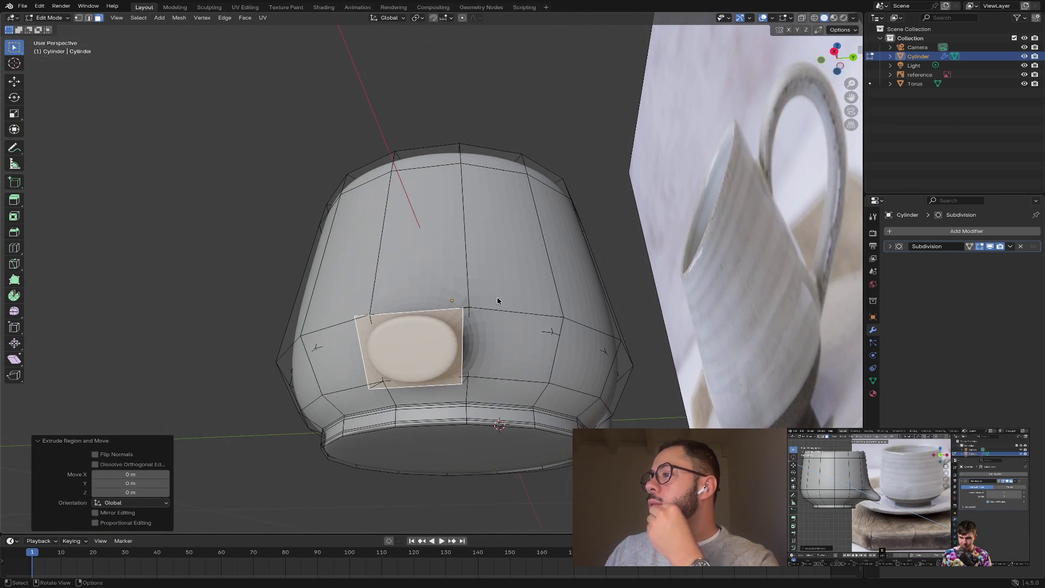
{"action": "middle_click_drag", "start_coordinate": [453, 320], "coordinate": [585, 363]}
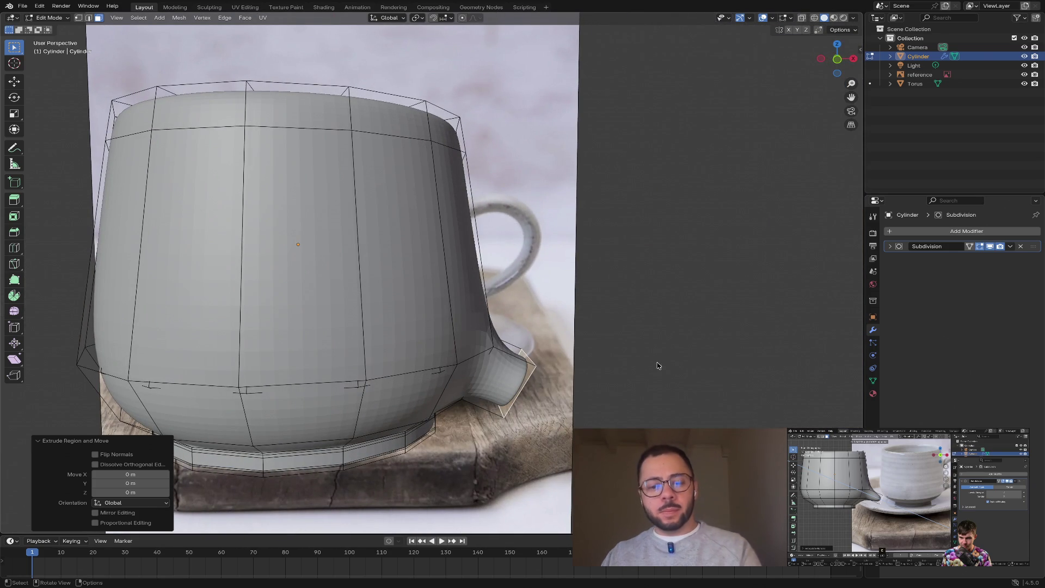
{"action": "key", "text": "ctrl+z"}
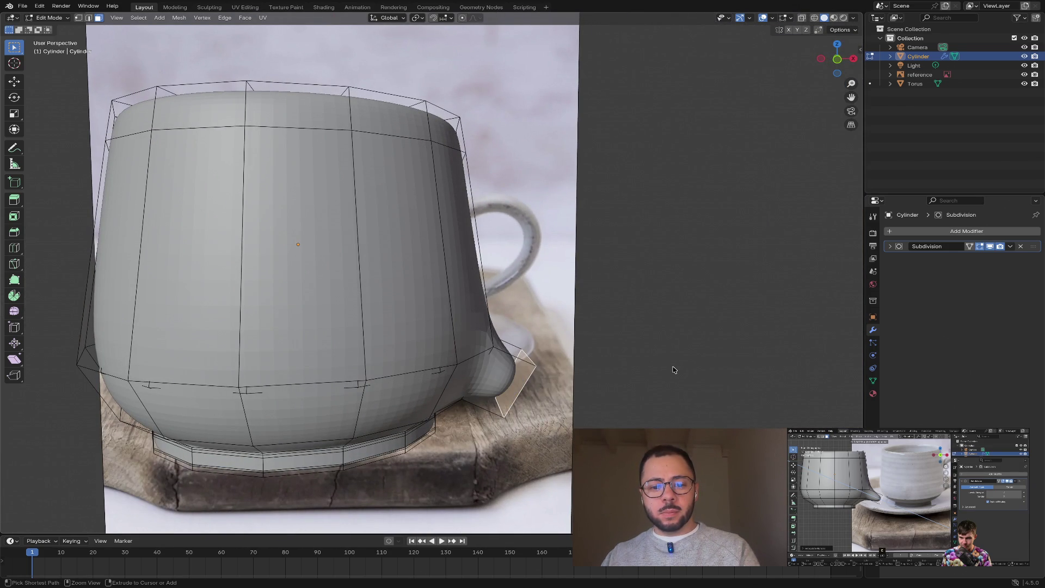
{"action": "mouse_move", "coordinate": [677, 375]}
{"action": "middle_mouse_down"}
{"action": "mouse_move", "coordinate": [629, 310]}
{"action": "mouse_move", "coordinate": [648, 362]}
{"action": "middle_mouse_up"}
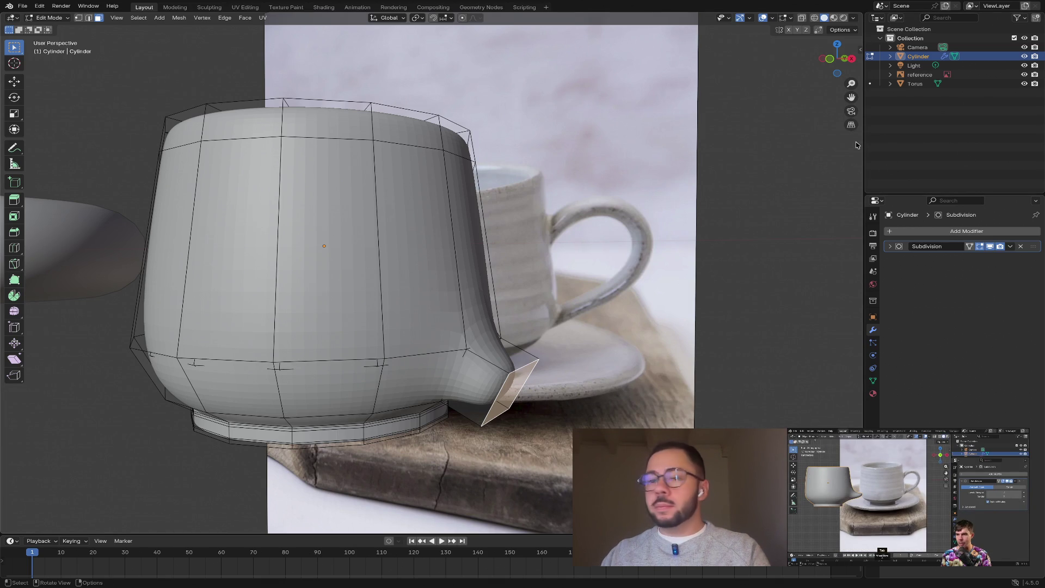
- In front view, move the handle's end face up and to the right
{"action": "left_click", "coordinate": [834, 59]}
{"action": "left_click", "coordinate": [834, 59]}
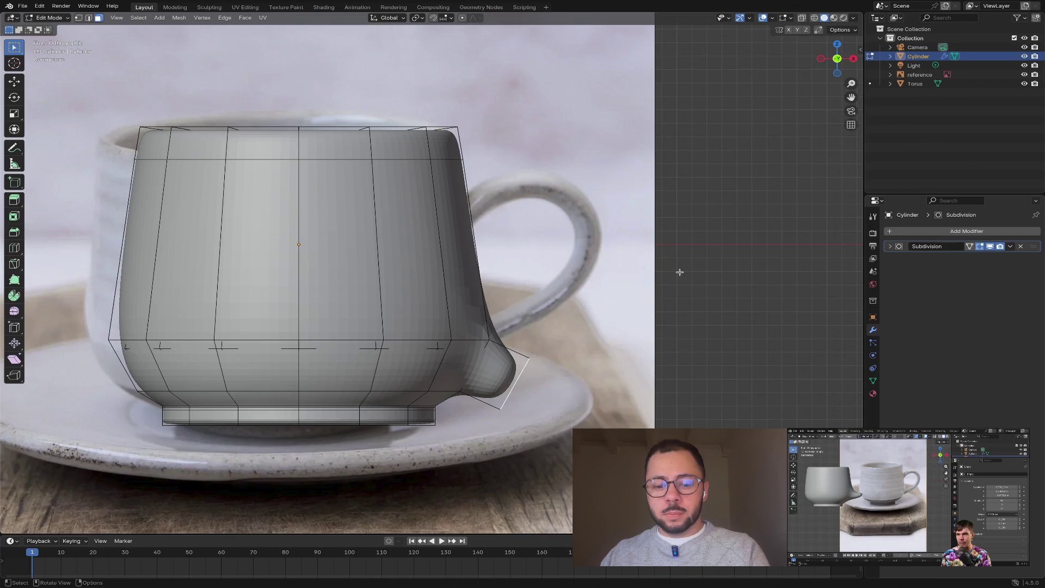
{"action": "key", "text": "g"}
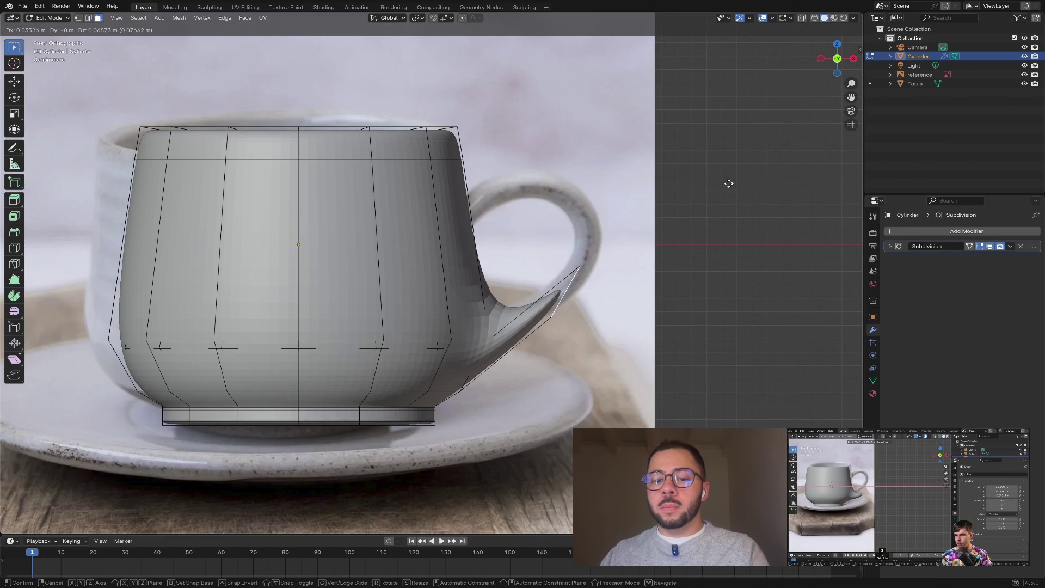
{"action": "right_click", "coordinate": [701, 245]}
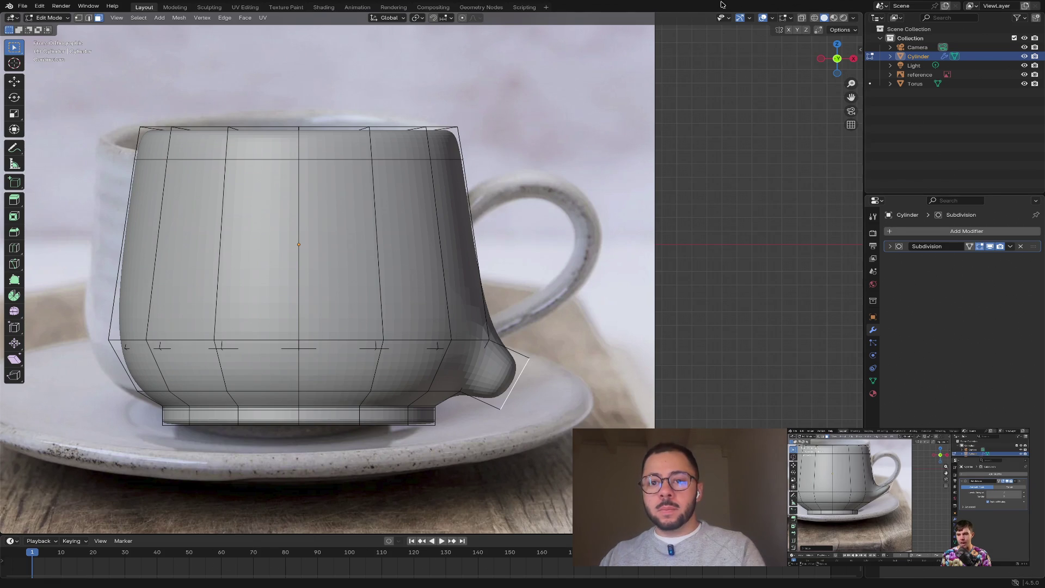
{"action": "mouse_move", "coordinate": [720, 2]}
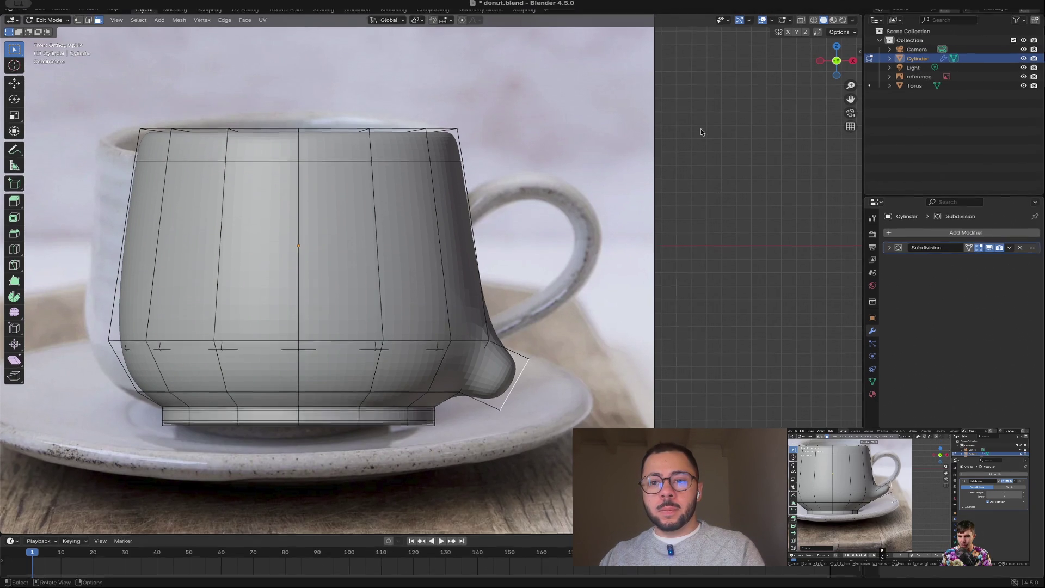
{"action": "key", "text": "g"}
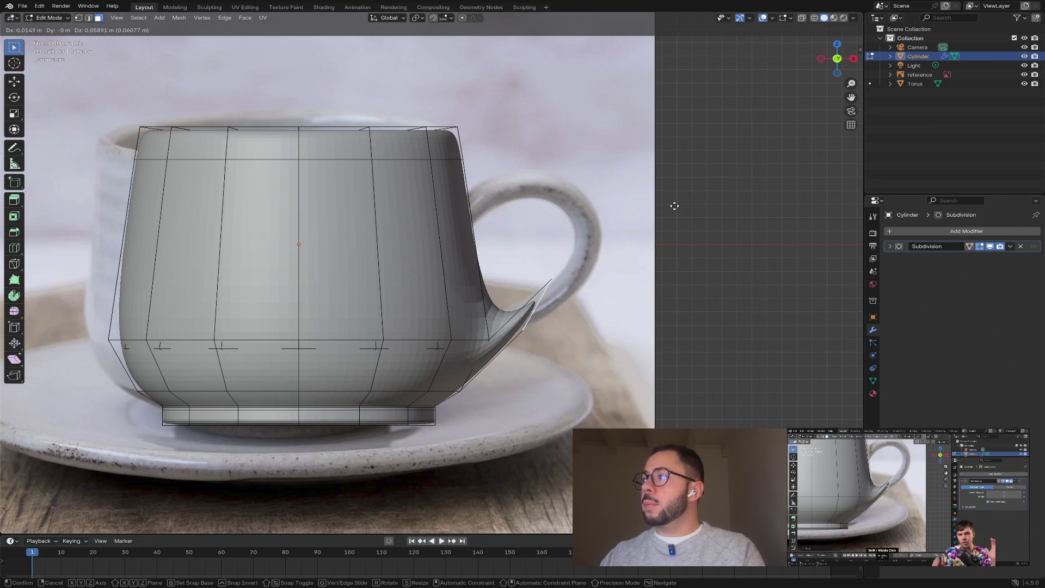
{"action": "left_click", "coordinate": [675, 205]}
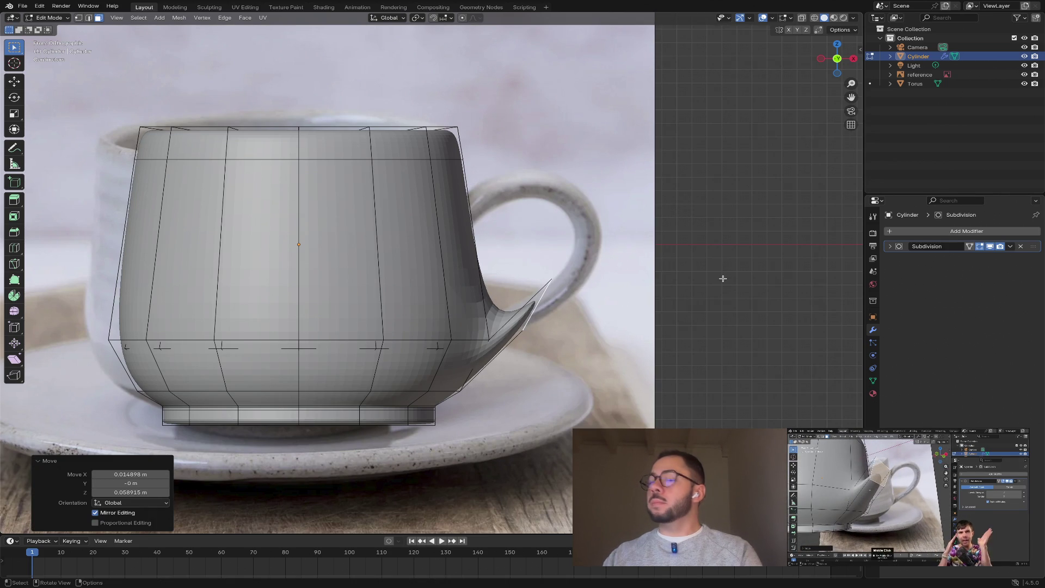
- Tilt the handle's end face by -40.1° so the stub curves upward
{"action": "middle_click_drag", "start_coordinate": [721, 280], "coordinate": [666, 240]}
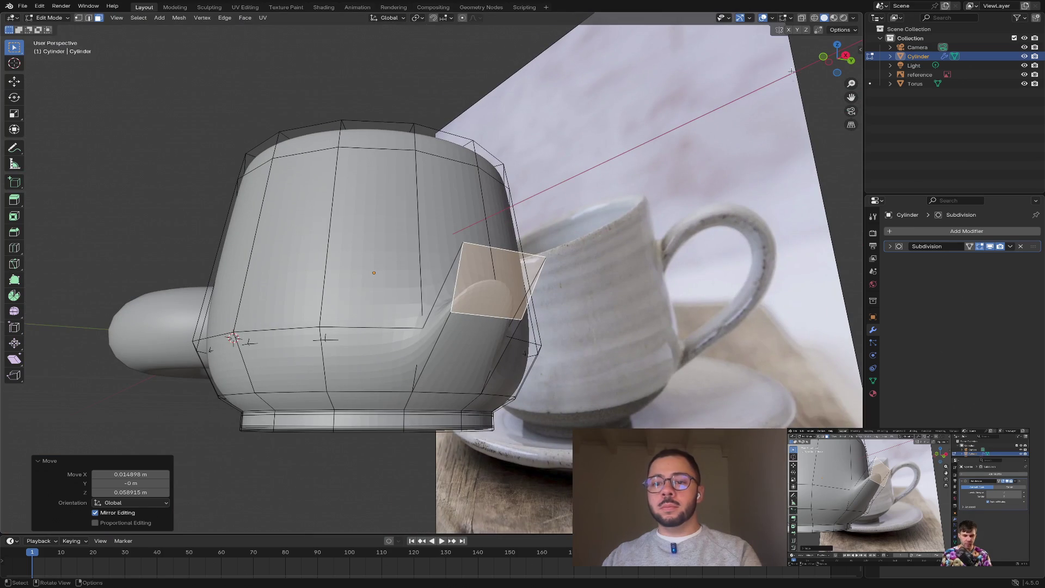
{"action": "key", "text": "KP_1"}
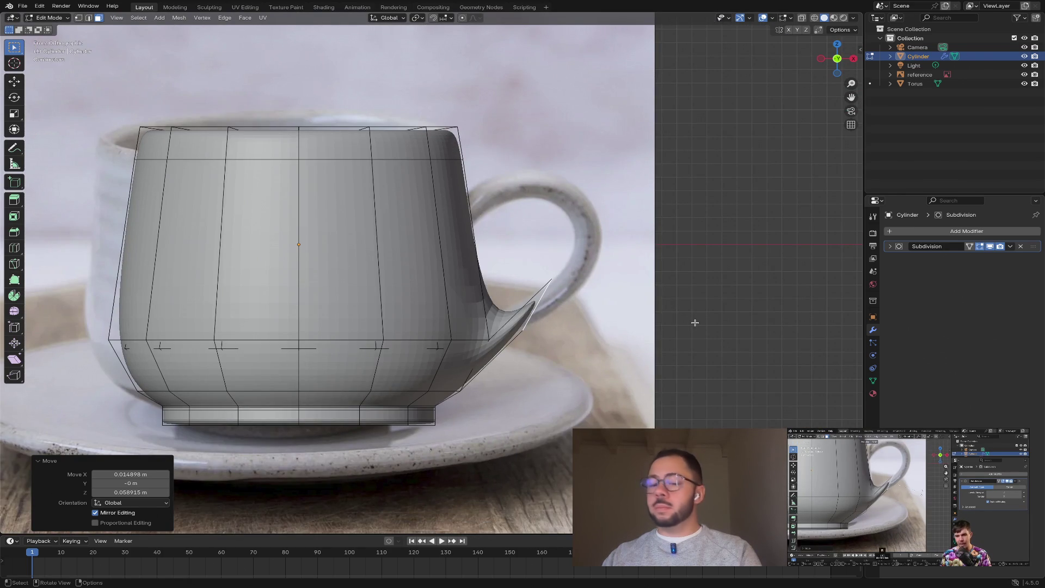
{"action": "key", "text": "r"}
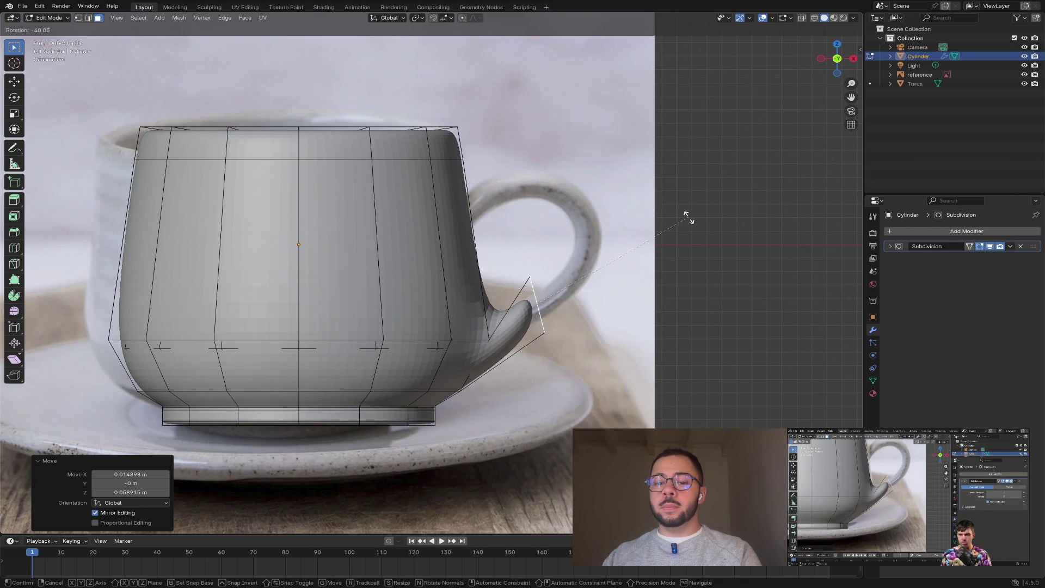
{"action": "left_click", "coordinate": [688, 217]}
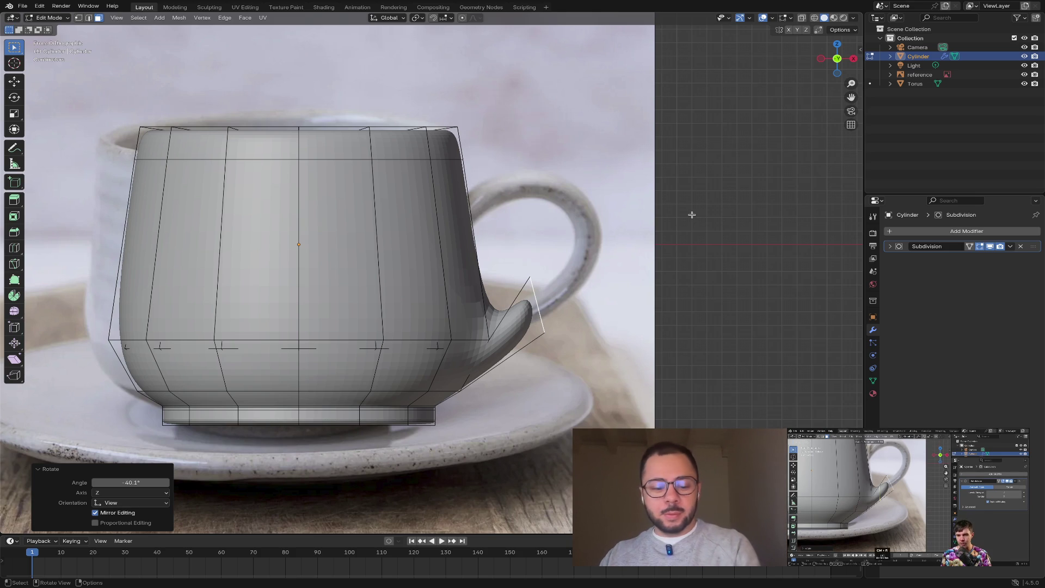
{"action": "key", "text": "ctrl+r"}
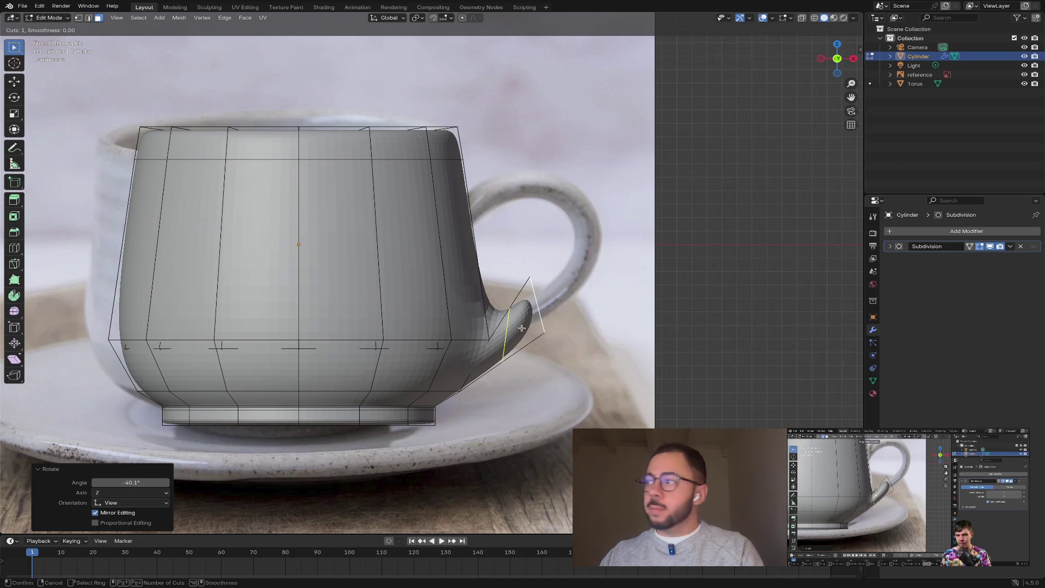
- Add an edge loop around the handle stub, slid to factor −0.351 toward the cup body
{"action": "left_click", "coordinate": [521, 328]}
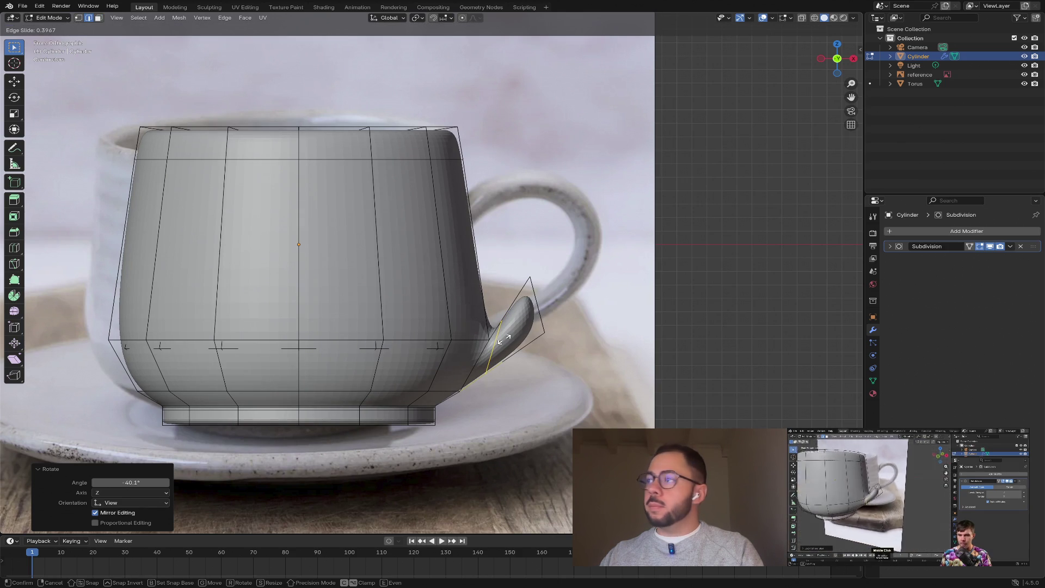
{"action": "left_click", "coordinate": [504, 339]}
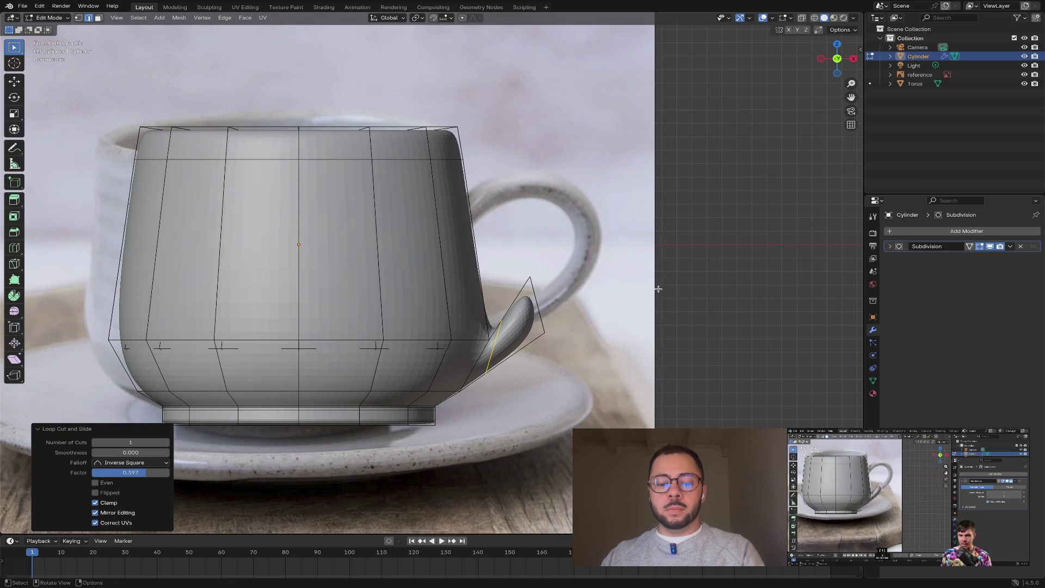
{"action": "key", "text": "3"}
{"action": "left_click", "coordinate": [535, 302]}
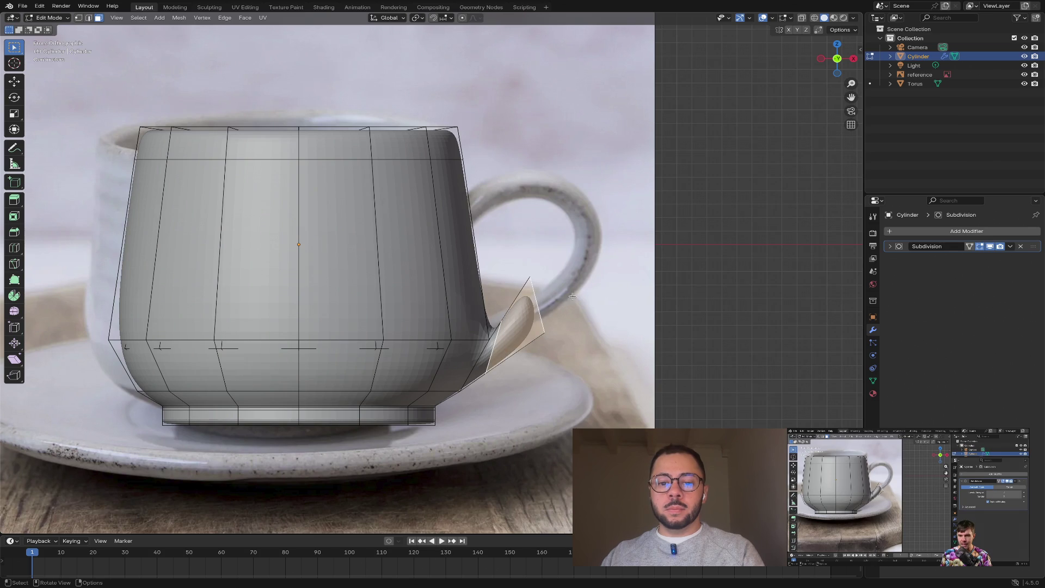
{"action": "middle_click_drag", "start_coordinate": [572, 296], "coordinate": [534, 283]}
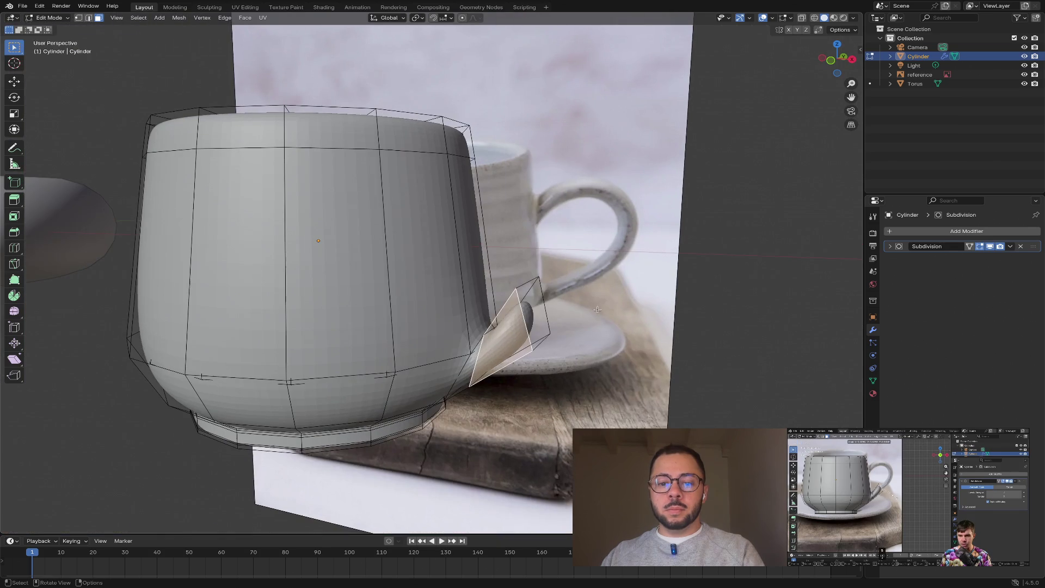
{"action": "left_click", "coordinate": [834, 60]}
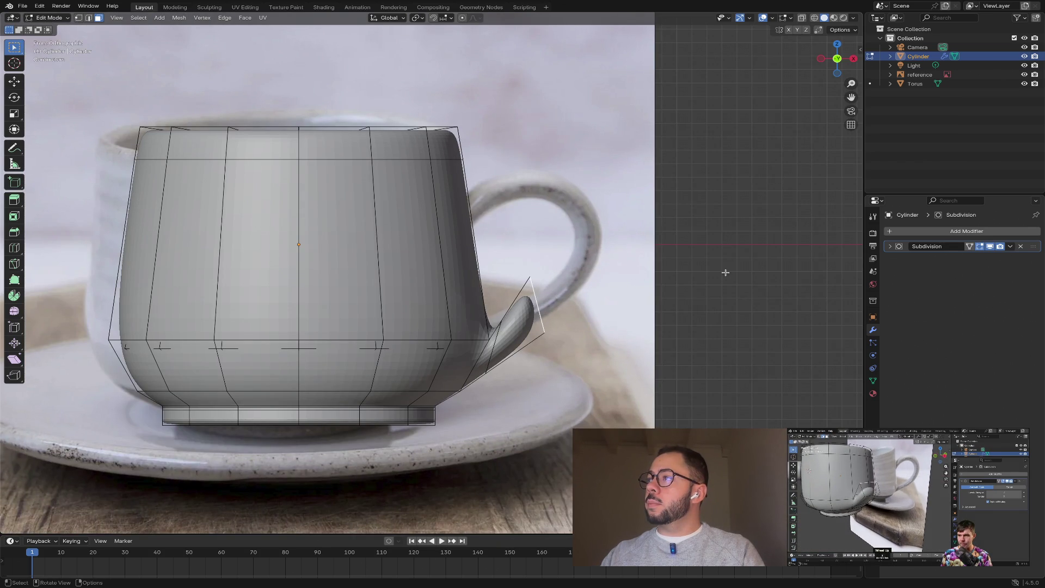
{"action": "middle_click_drag", "start_coordinate": [723, 272], "coordinate": [659, 293]}
- Slide the handle's top edge down along the cup body, then select the stub's end face
{"action": "key", "text": "2"}
{"action": "left_click", "coordinate": [500, 299]}
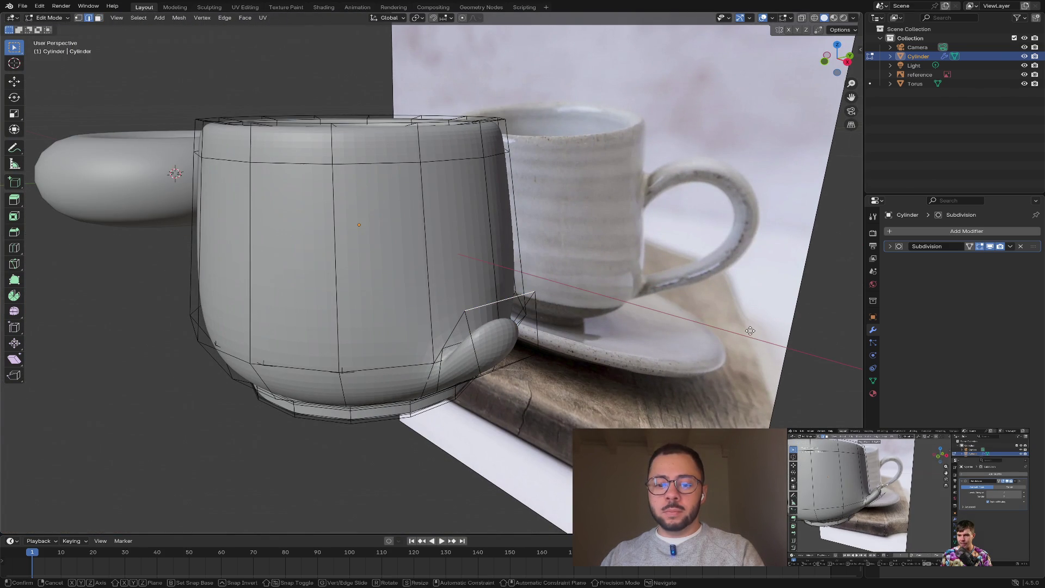
{"action": "key", "text": "g"}
{"action": "key", "text": "g"}
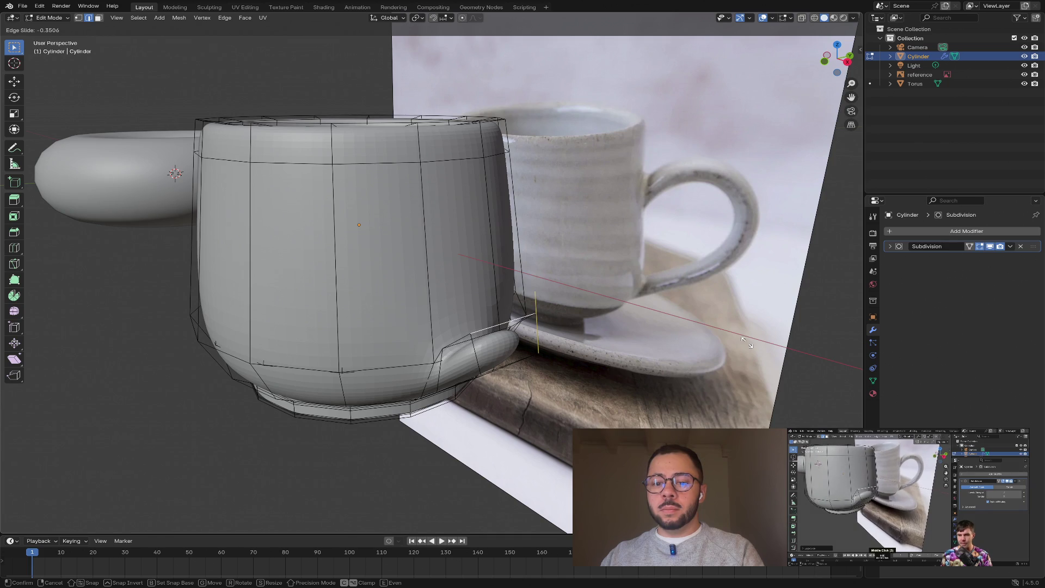
{"action": "left_click", "coordinate": [602, 297]}
{"action": "mouse_move", "coordinate": [602, 297]}
{"action": "middle_mouse_down"}
{"action": "mouse_move", "coordinate": [646, 283]}
{"action": "mouse_move", "coordinate": [658, 247]}
{"action": "mouse_move", "coordinate": [518, 233]}
{"action": "mouse_move", "coordinate": [572, 163]}
{"action": "mouse_move", "coordinate": [479, 207]}
{"action": "mouse_move", "coordinate": [827, 81]}
{"action": "middle_mouse_up"}
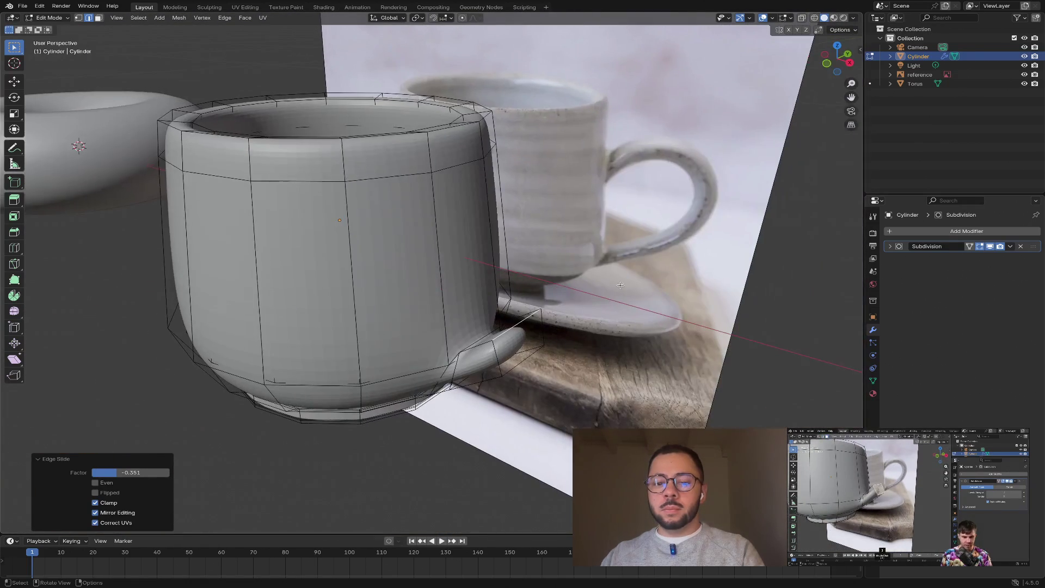
{"action": "key", "text": "3"}
{"action": "left_click", "coordinate": [517, 336]}
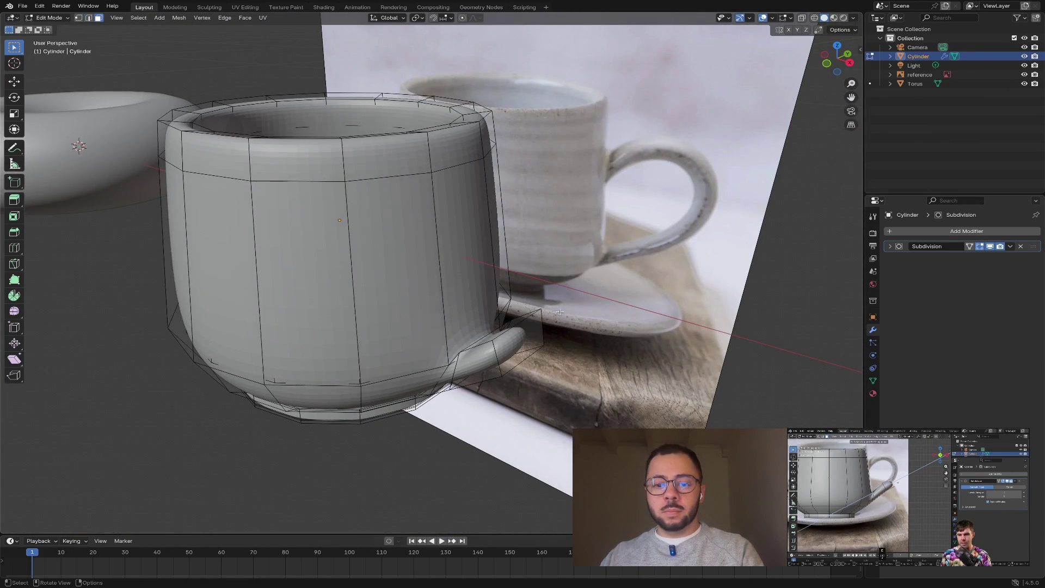
{"action": "left_click", "coordinate": [828, 64]}
- Extrude the stub's end face into a new segment placed up and to the right
{"action": "key", "text": "e"}
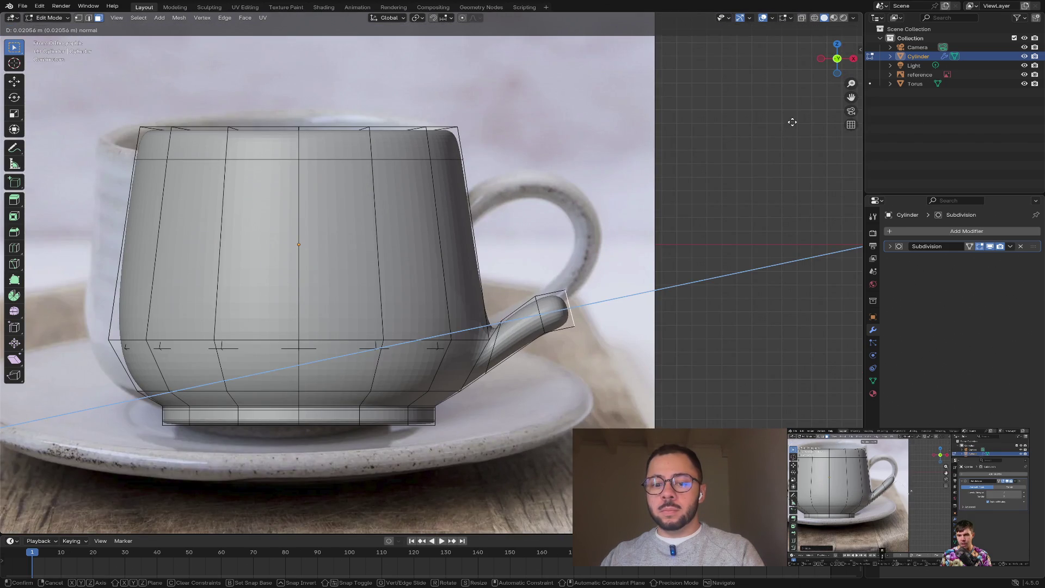
{"action": "right_click", "coordinate": [789, 117]}
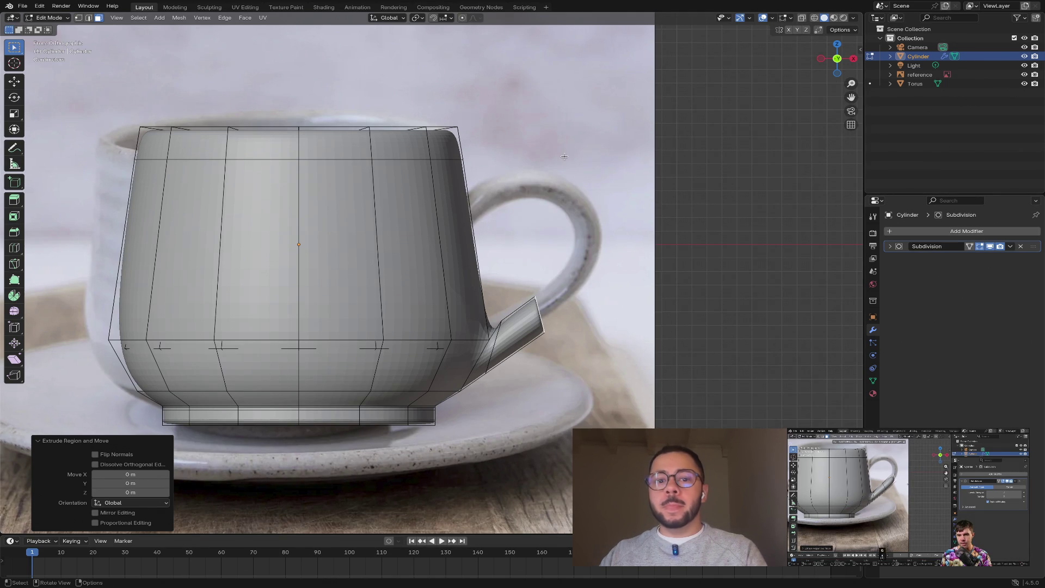
{"action": "mouse_move", "coordinate": [682, 2]}
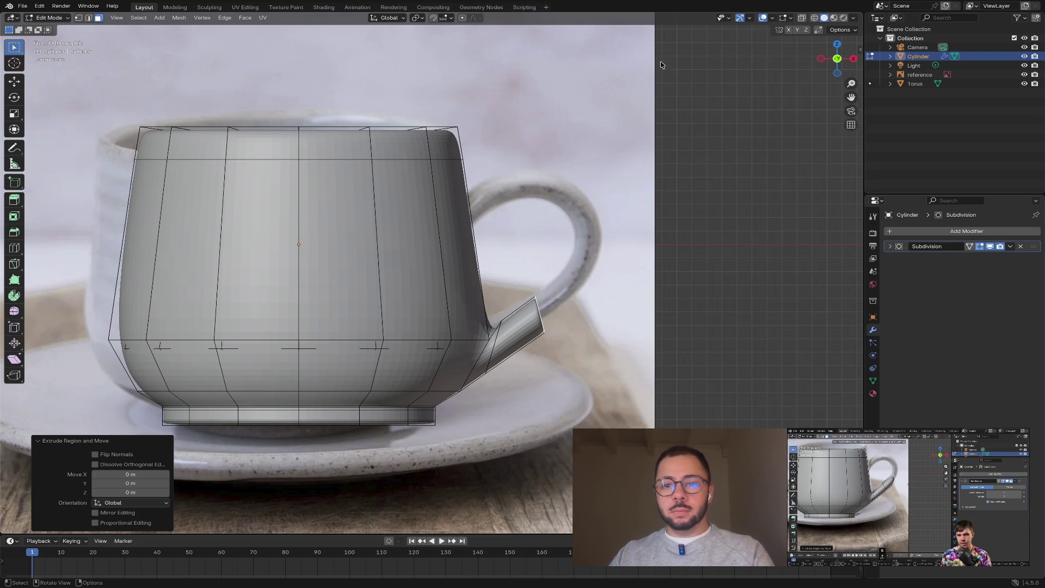
{"action": "mouse_move", "coordinate": [695, 8]}
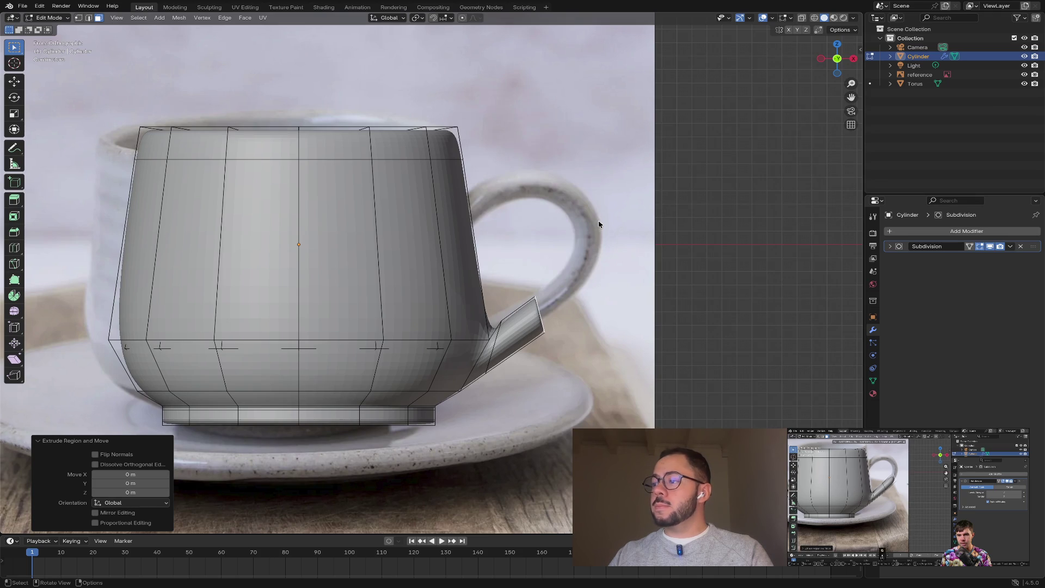
{"action": "key", "text": "e"}
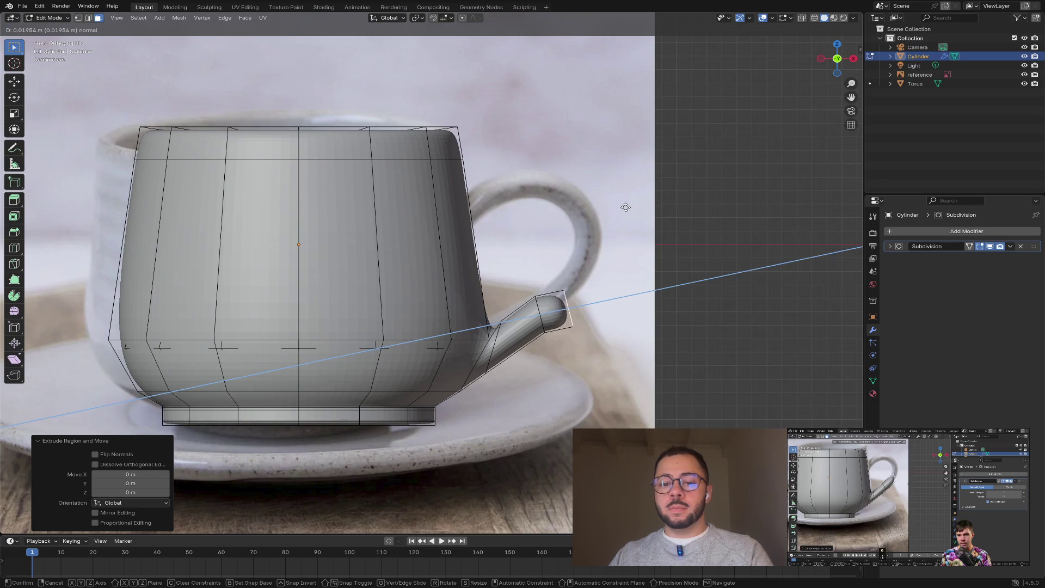
{"action": "key", "text": "z"}
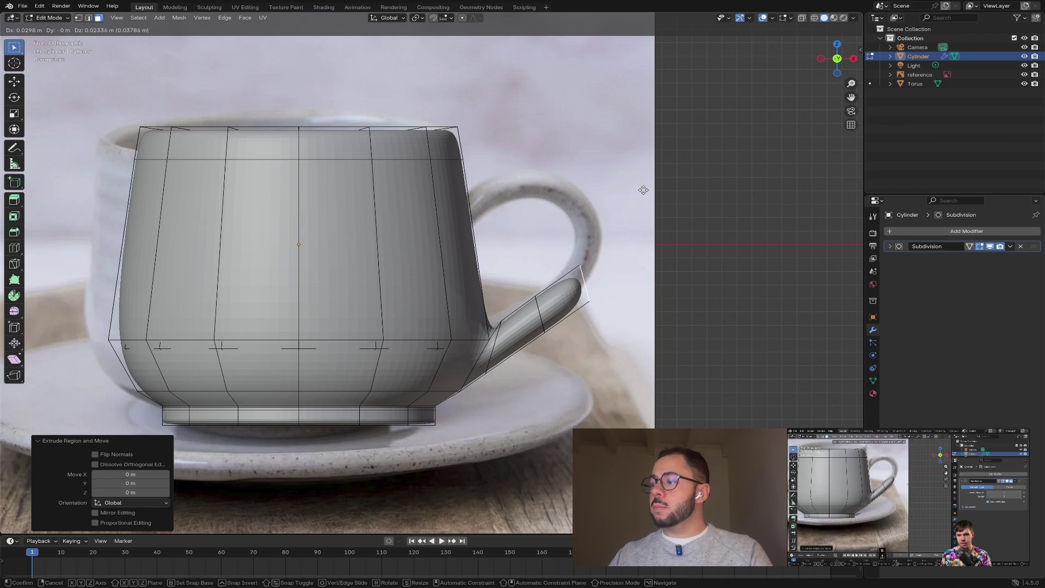
{"action": "left_click", "coordinate": [643, 189]}
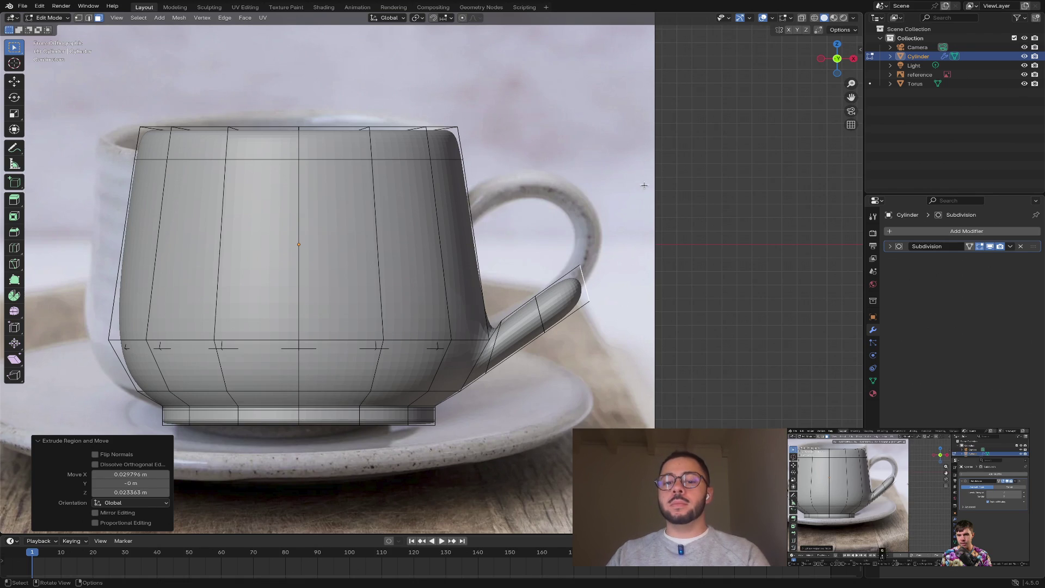
- Reposition the new handle end up and right to follow the reference handle's curve
{"action": "key", "text": "g"}
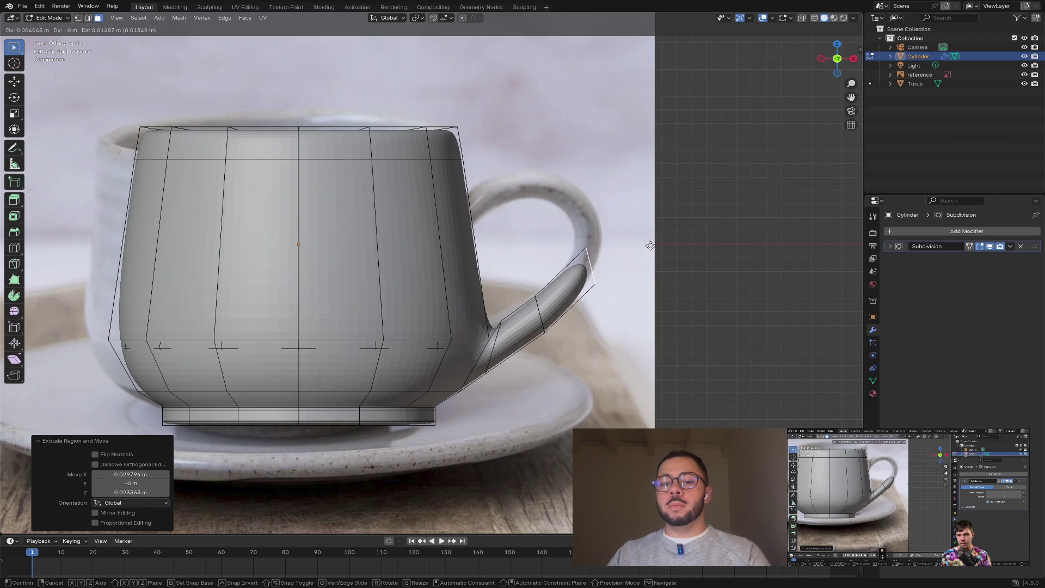
{"action": "left_click", "coordinate": [653, 242]}
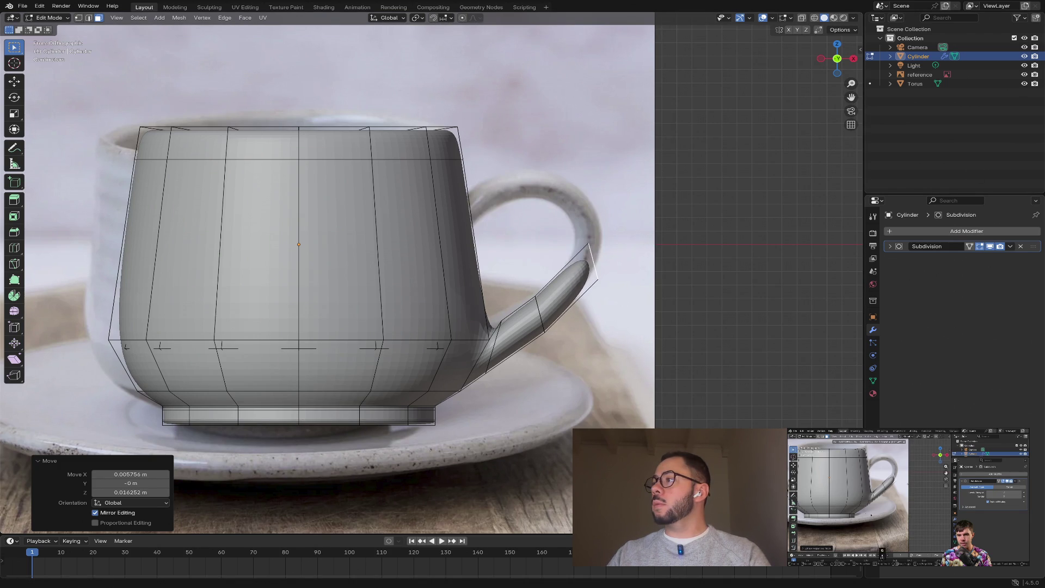
{"action": "mouse_move", "coordinate": [627, 272]}
{"action": "middle_mouse_down"}
{"action": "mouse_move", "coordinate": [691, 294]}
{"action": "mouse_move", "coordinate": [660, 296]}
{"action": "mouse_move", "coordinate": [695, 296]}
{"action": "middle_mouse_up"}
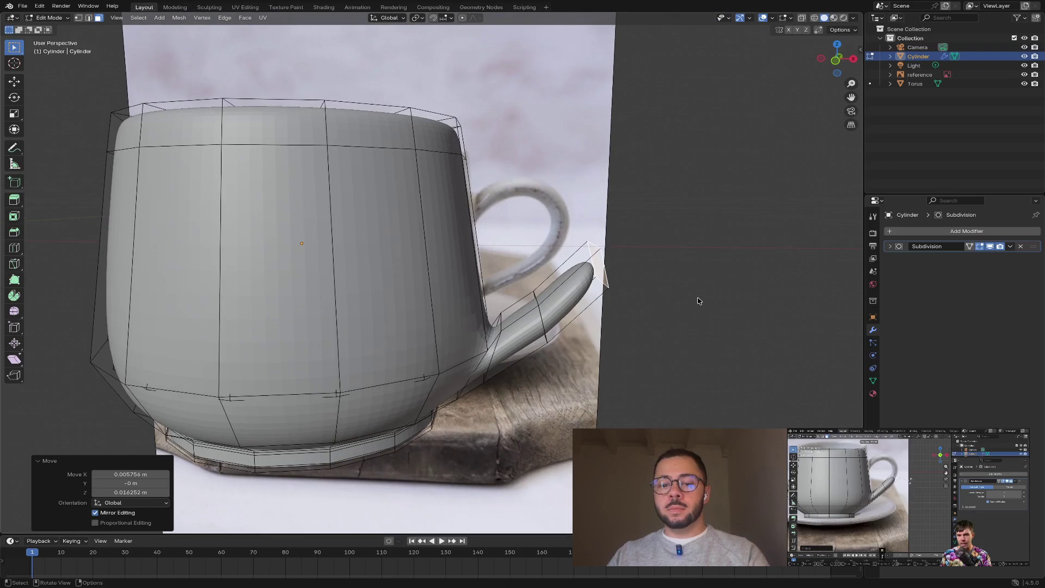
{"action": "left_click", "coordinate": [835, 61]}
{"action": "key", "text": "ctrl+z"}
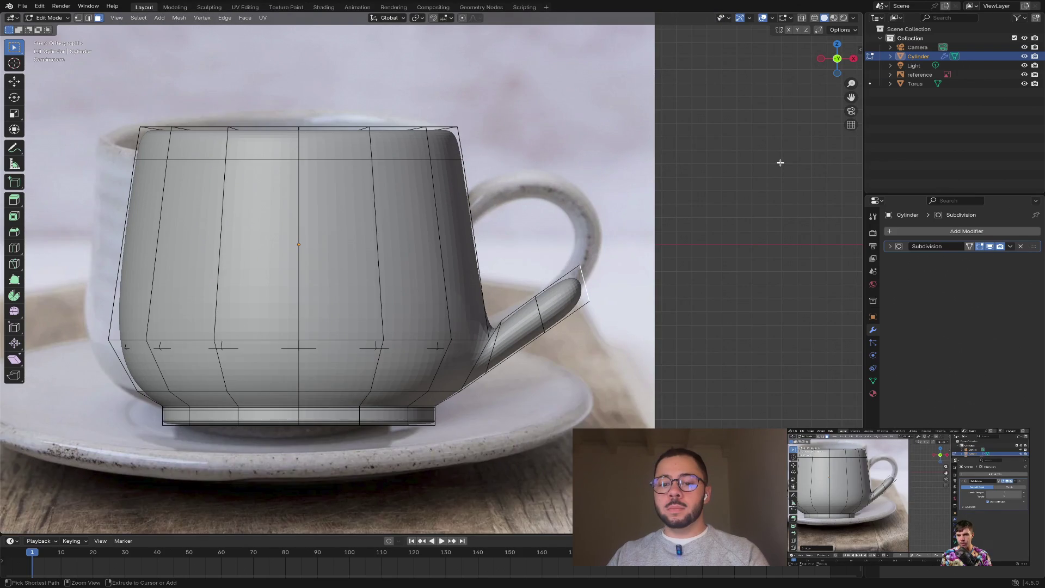
{"action": "key", "text": "g"}
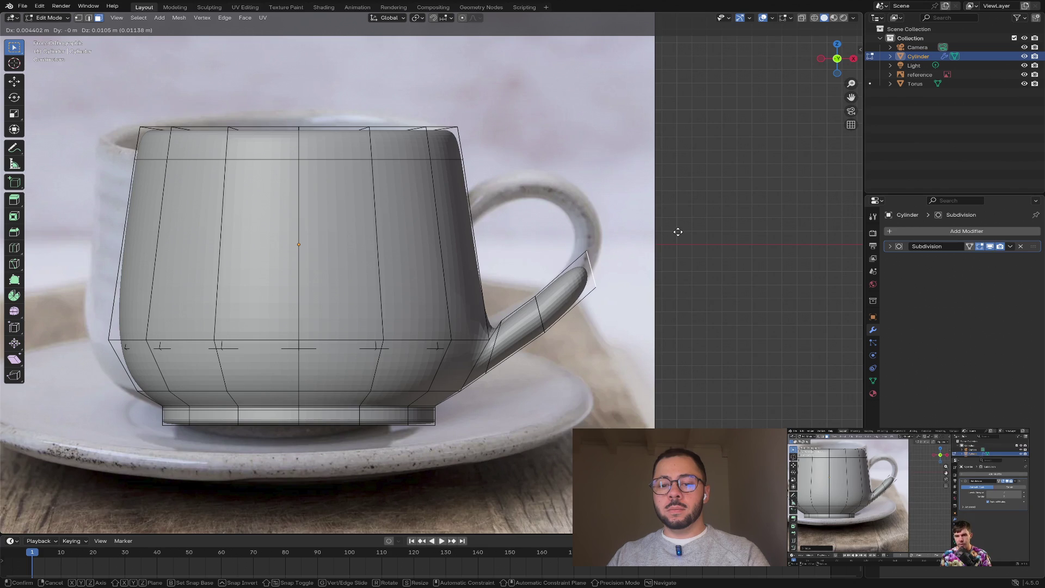
- Confirm the handle end's position and tilt it -20 degrees
{"action": "left_click", "coordinate": [675, 229]}
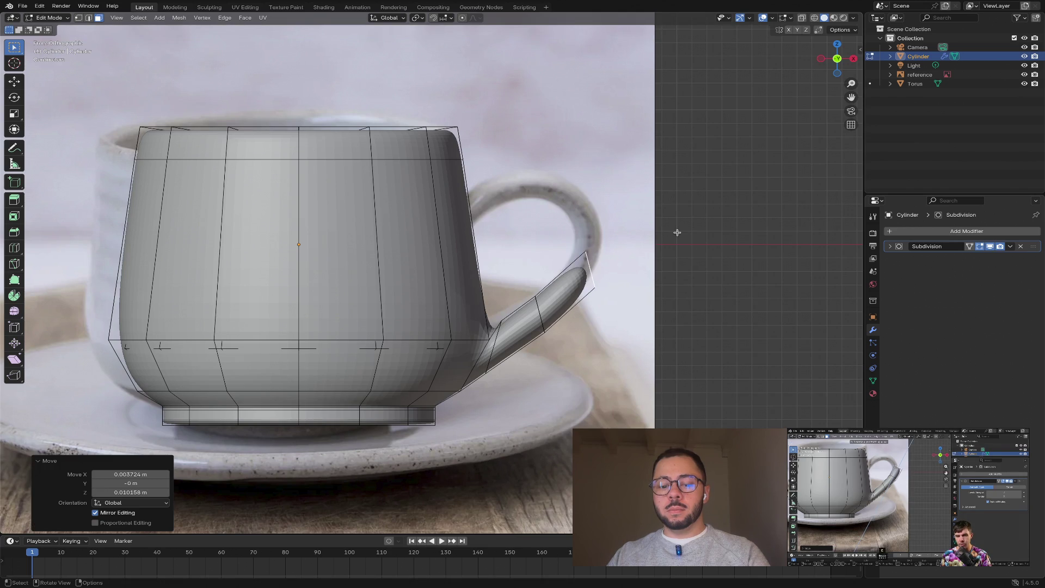
{"action": "type", "text": "r-20"}
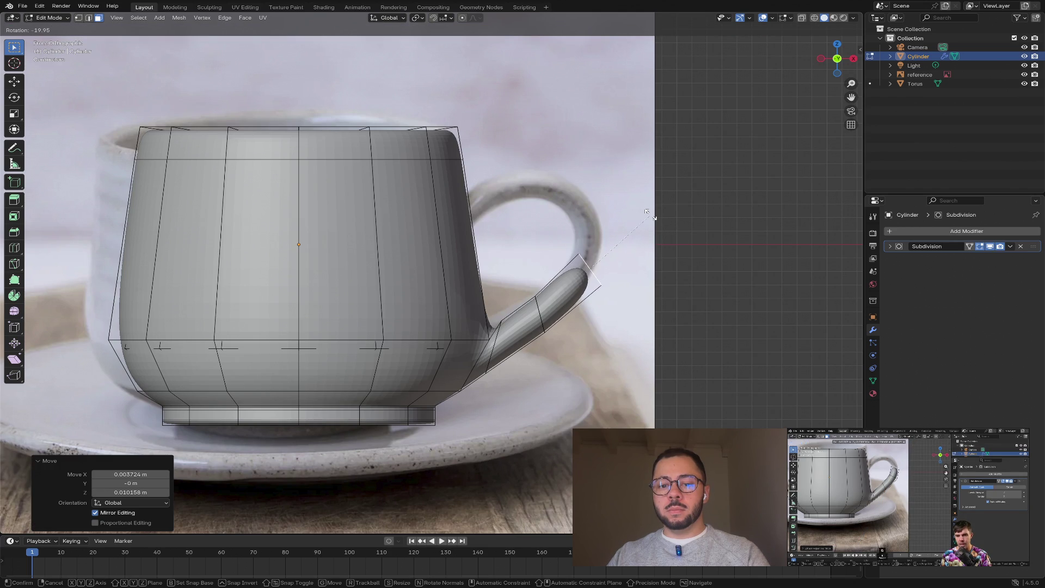
{"action": "key", "text": "Return"}
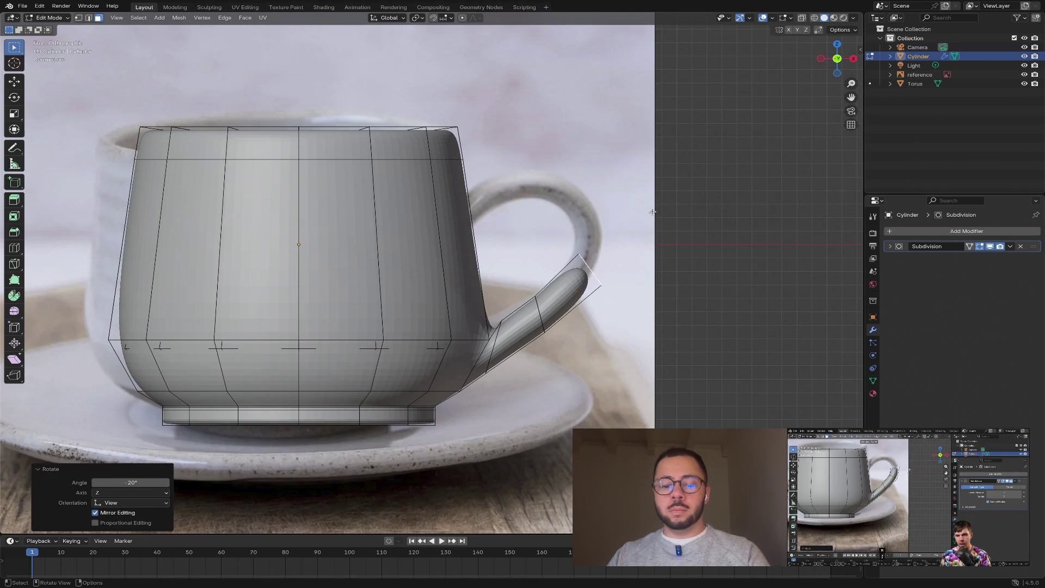
- Extend the handle tip, shift it up and left, and tilt it -23.8 degrees
{"action": "key", "text": "g"}
{"action": "key", "text": "z"}
{"action": "key", "text": "z"}
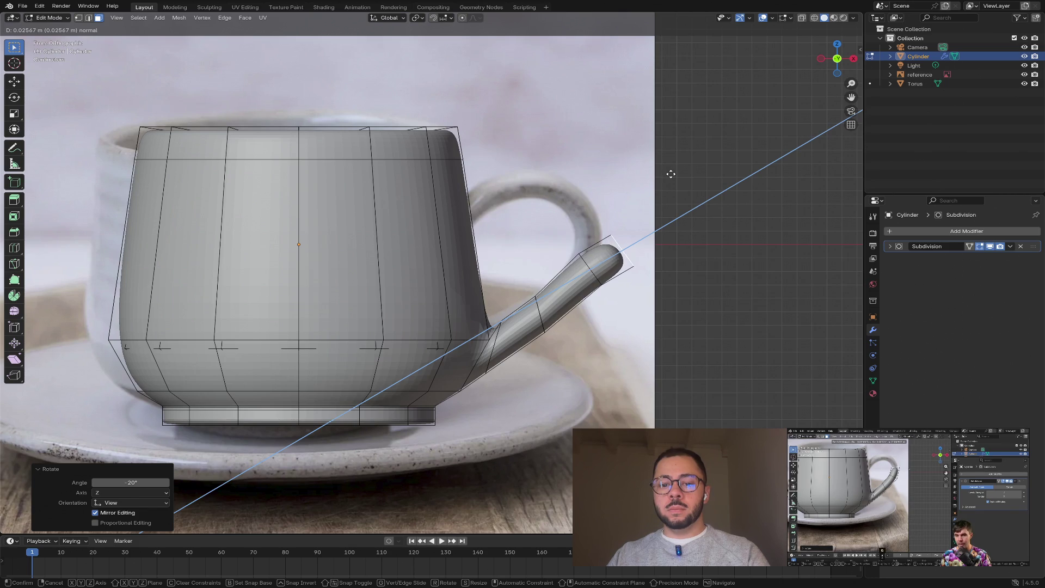
{"action": "left_click", "coordinate": [671, 174]}
{"action": "key", "text": "g"}
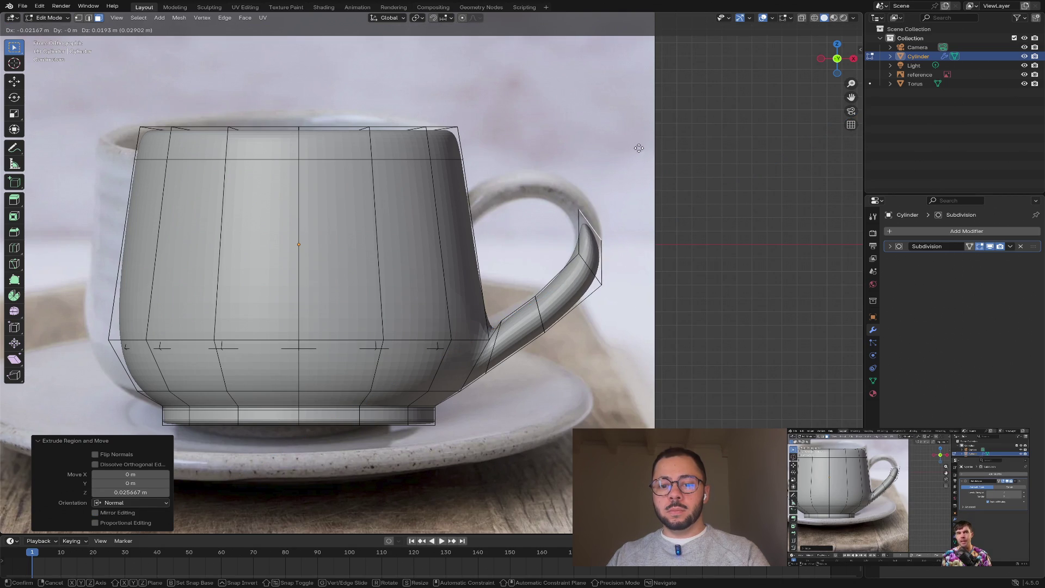
{"action": "left_click", "coordinate": [634, 147]}
{"action": "key", "text": "r"}
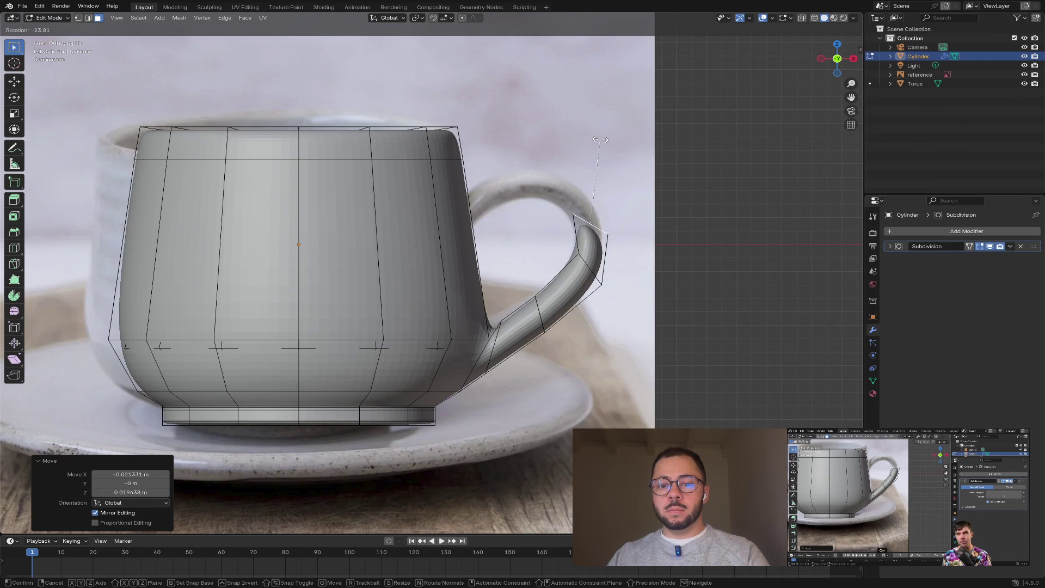
{"action": "left_click", "coordinate": [600, 140]}
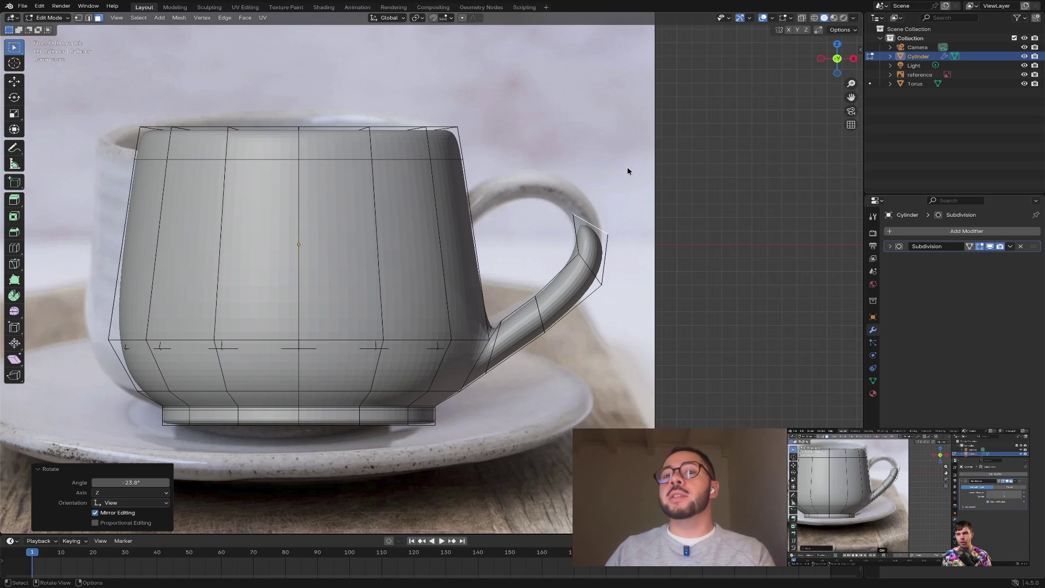
- Turn the handle tip to -44.2 degrees and extrude it to a chosen point, undoing the extra extension
{"action": "key", "text": "r"}
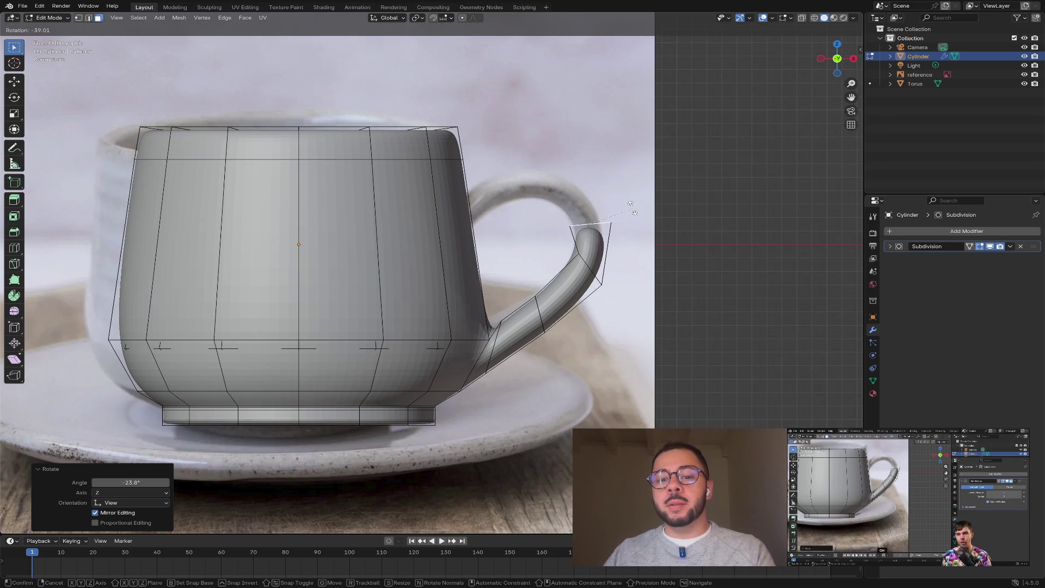
{"action": "left_click", "coordinate": [631, 203]}
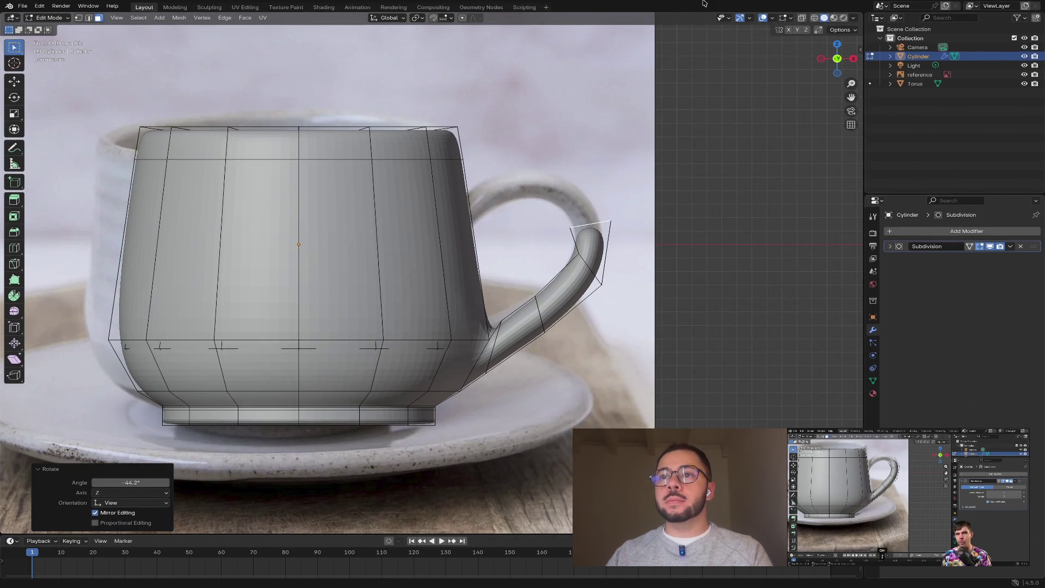
{"action": "right_click", "coordinate": [580, 209], "text": "ctrl"}
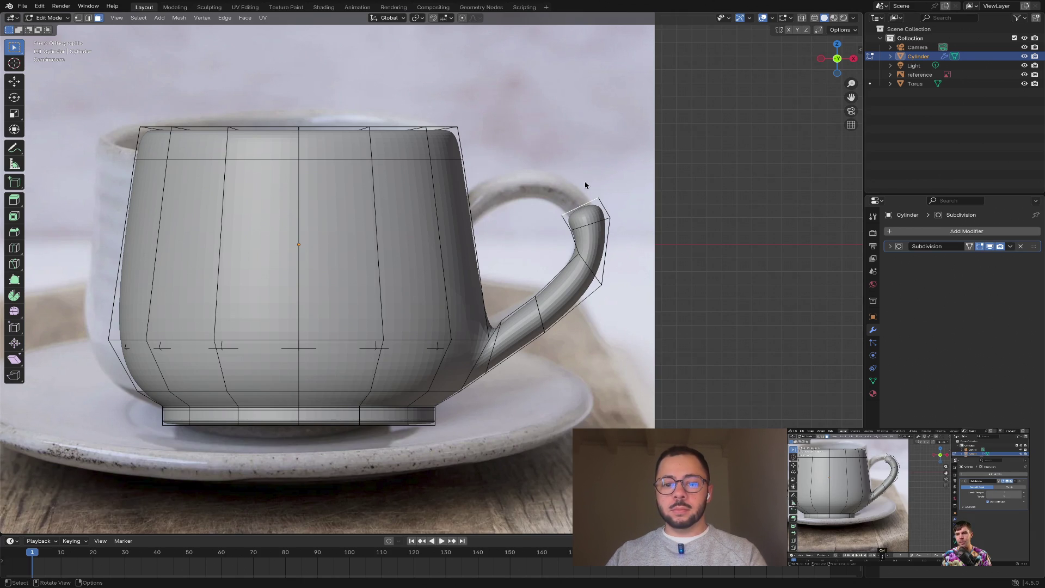
{"action": "right_click", "coordinate": [553, 190], "text": "ctrl"}
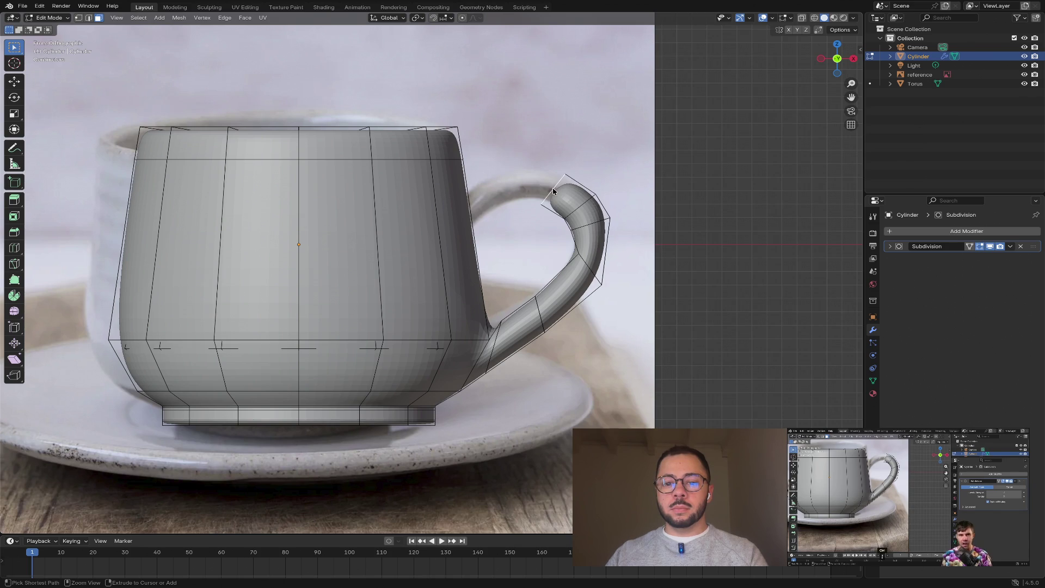
{"action": "key", "text": "ctrl+z"}
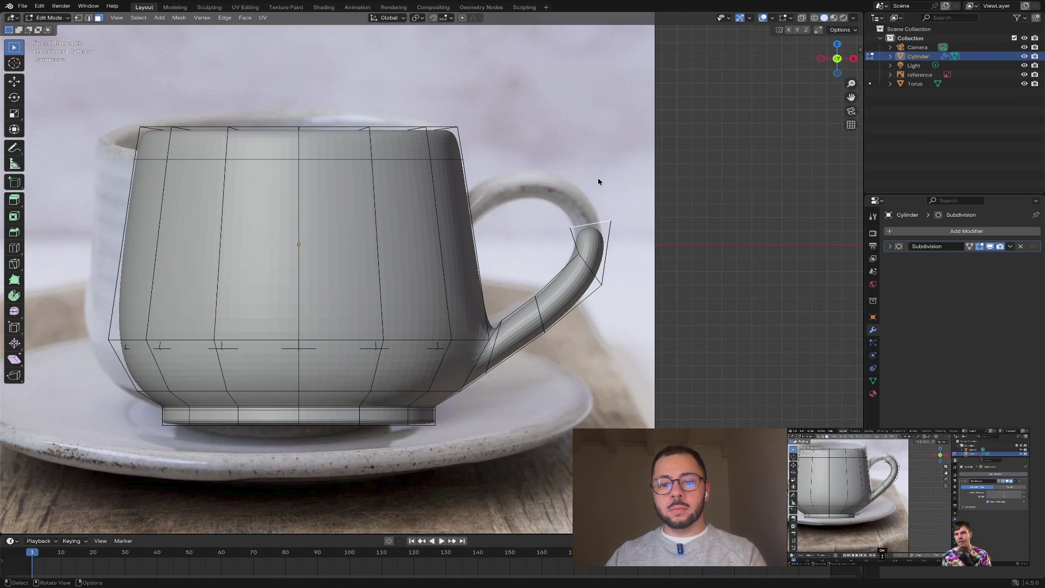
- Extrude a fresh end face on the handle tip, leaving it unmoved
{"action": "key", "text": "g"}
{"action": "key", "text": "z"}
{"action": "key", "text": "z"}
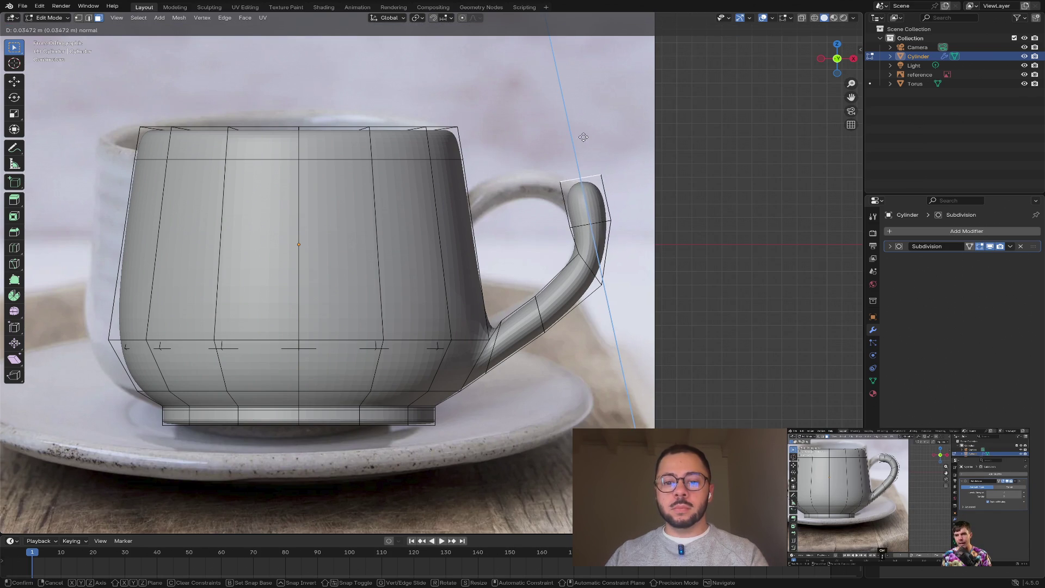
{"action": "right_click", "coordinate": [582, 137]}
{"action": "mouse_move", "coordinate": [582, 137]}
{"action": "middle_mouse_down"}
{"action": "mouse_move", "coordinate": [613, 168]}
{"action": "mouse_move", "coordinate": [555, 228]}
{"action": "middle_mouse_up"}
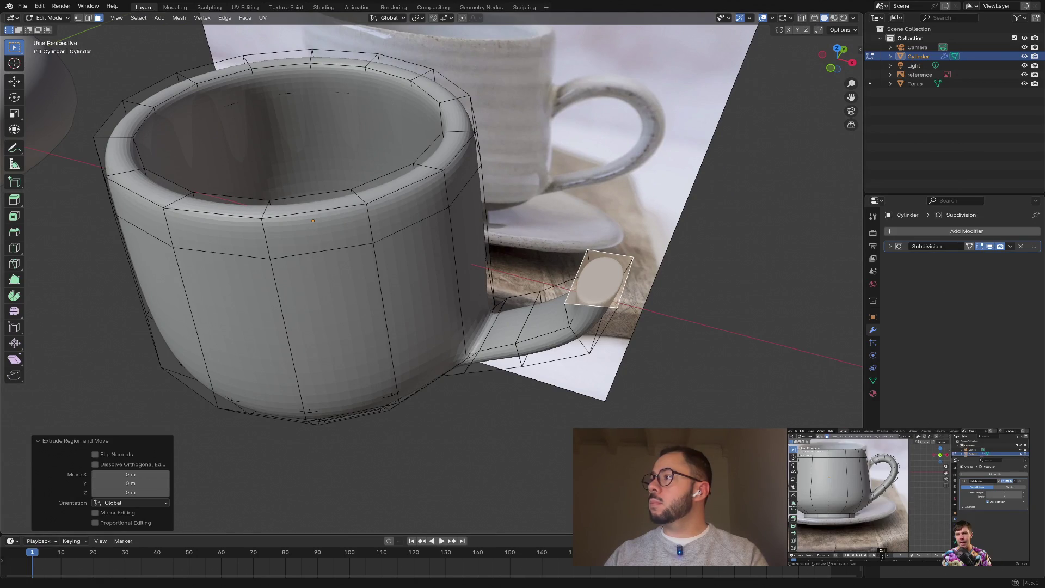
{"action": "middle_click_drag", "start_coordinate": [664, 234], "coordinate": [676, 234]}
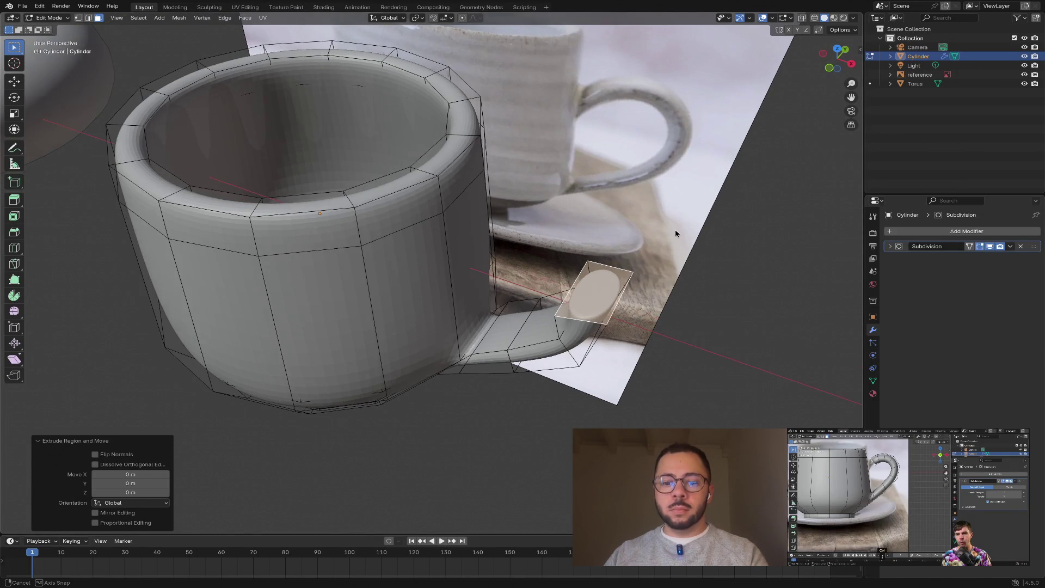
{"action": "key", "text": "alt+a"}
{"action": "key", "text": "2"}
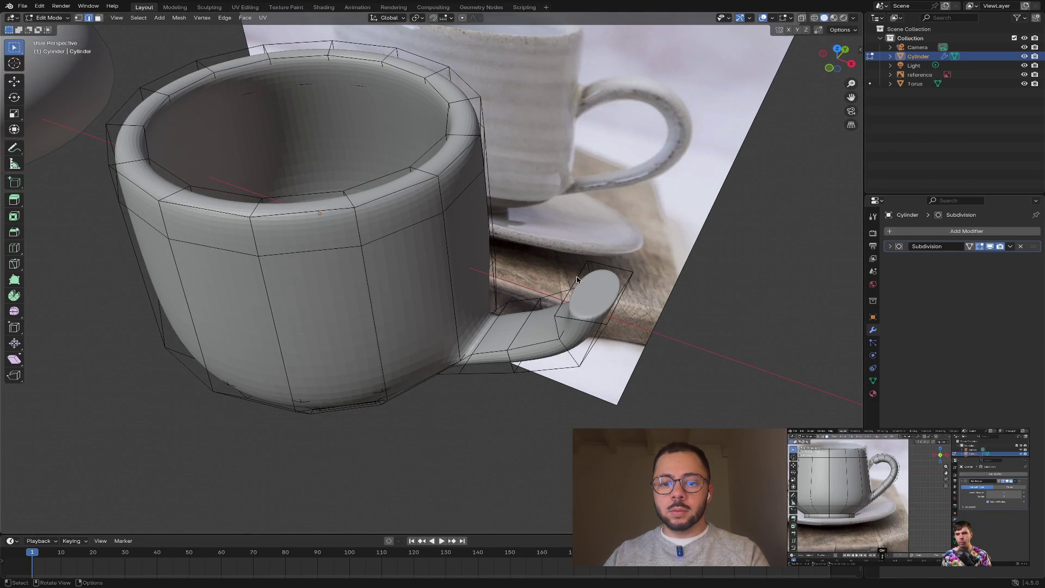
{"action": "left_click", "coordinate": [577, 279]}
{"action": "key", "text": "g"}
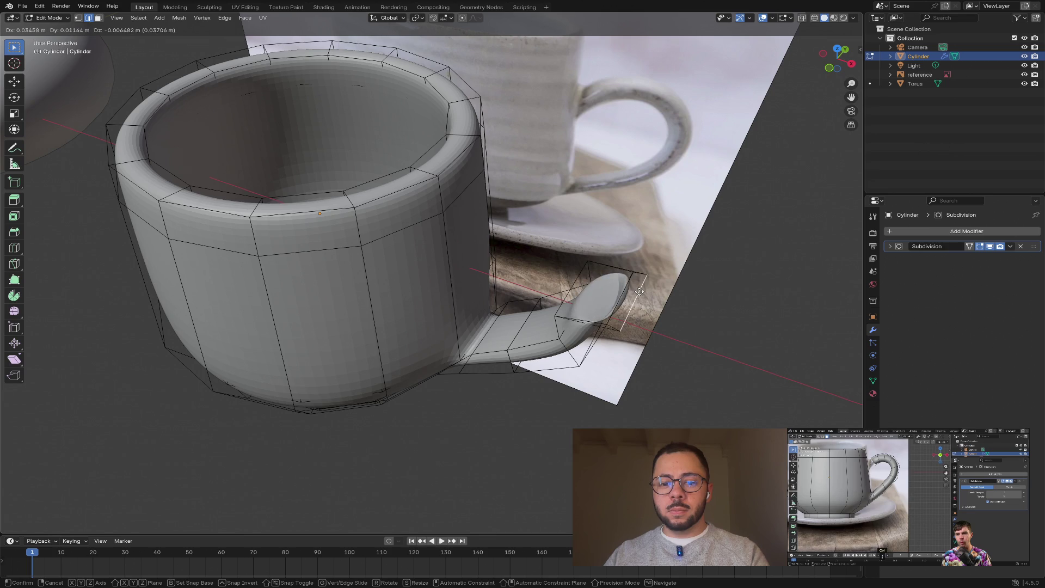
{"action": "key", "text": "Escape"}
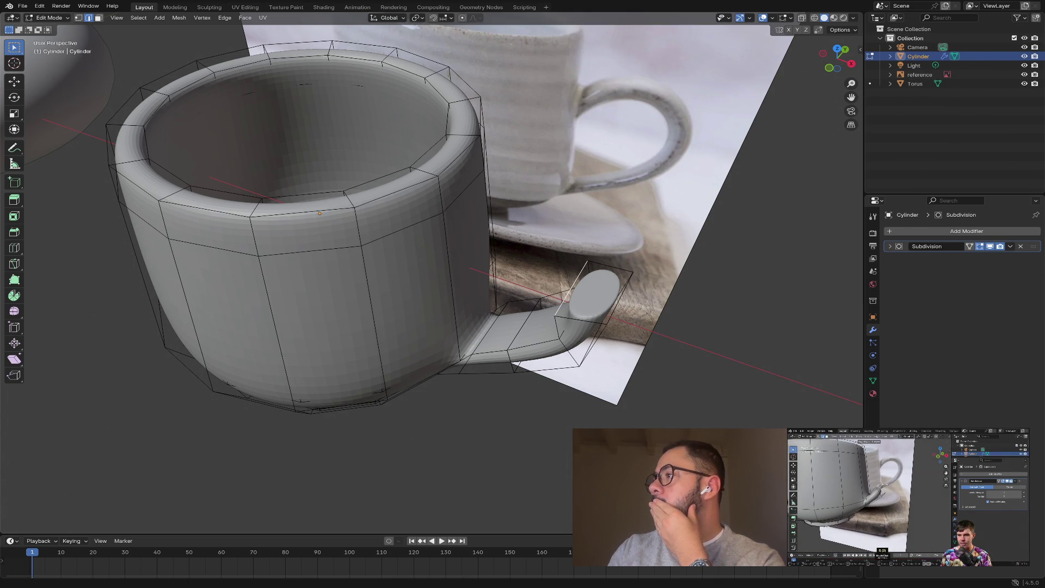
- Edge-slide the handle-end loop back toward the cup body to a factor of -0.26
{"action": "middle_click_drag", "start_coordinate": [687, 273], "coordinate": [700, 267]}
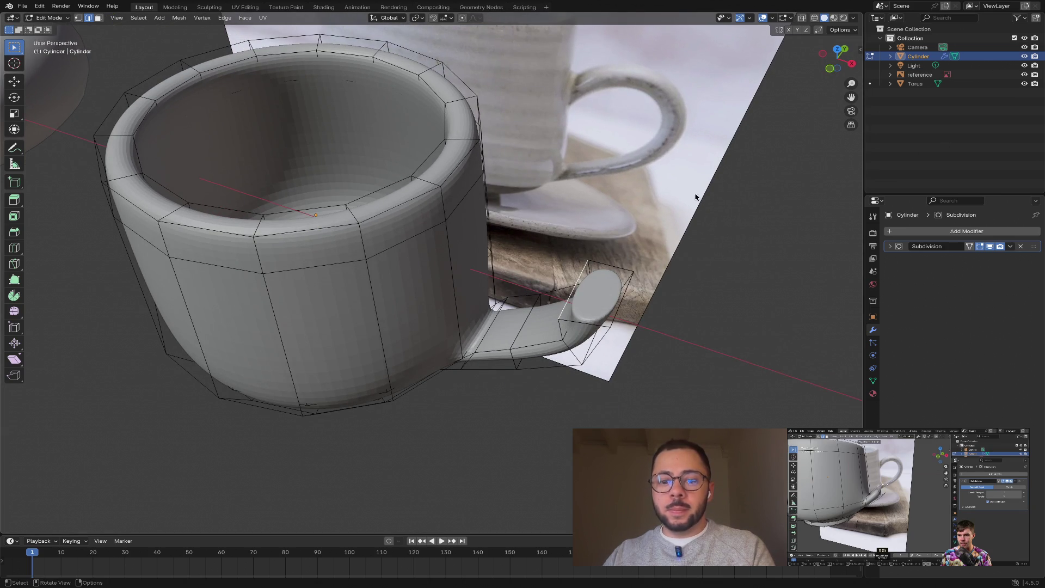
{"action": "key", "text": "g"}
{"action": "key", "text": "g"}
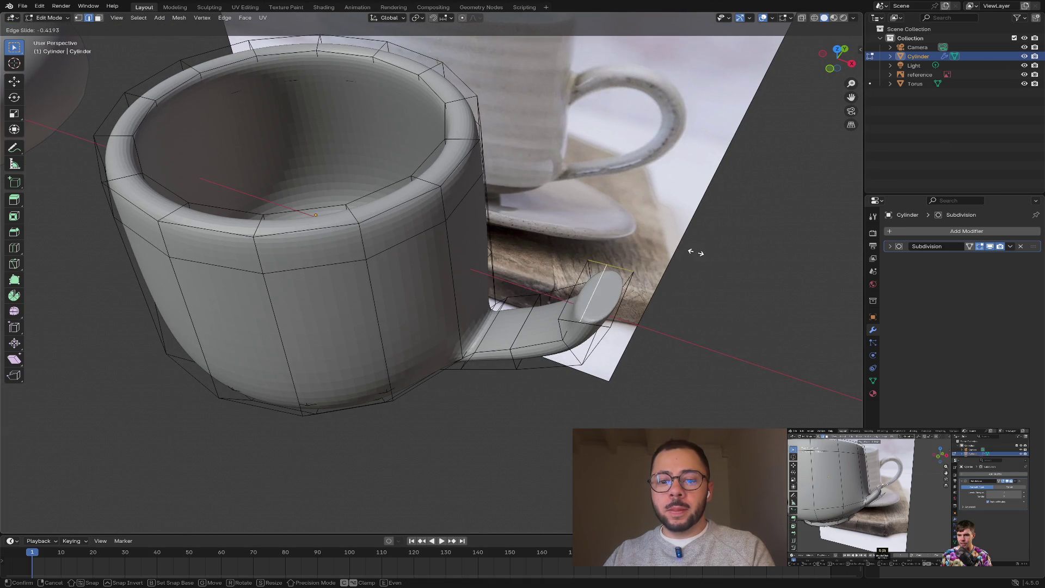
{"action": "left_click", "coordinate": [688, 250]}
{"action": "middle_click_drag", "start_coordinate": [691, 292], "coordinate": [608, 289]}
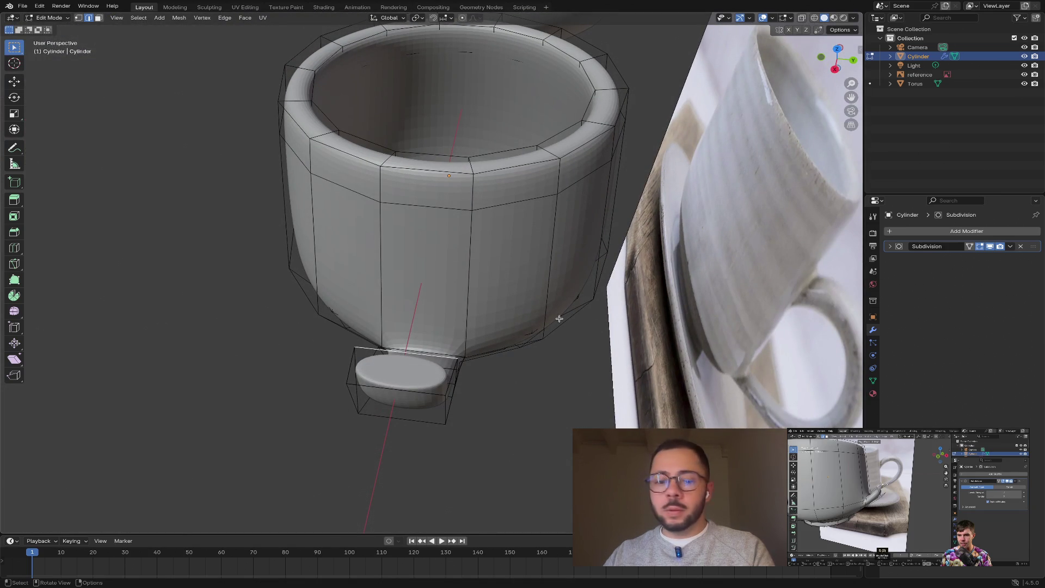
{"action": "key", "text": "g"}
{"action": "key", "text": "g"}
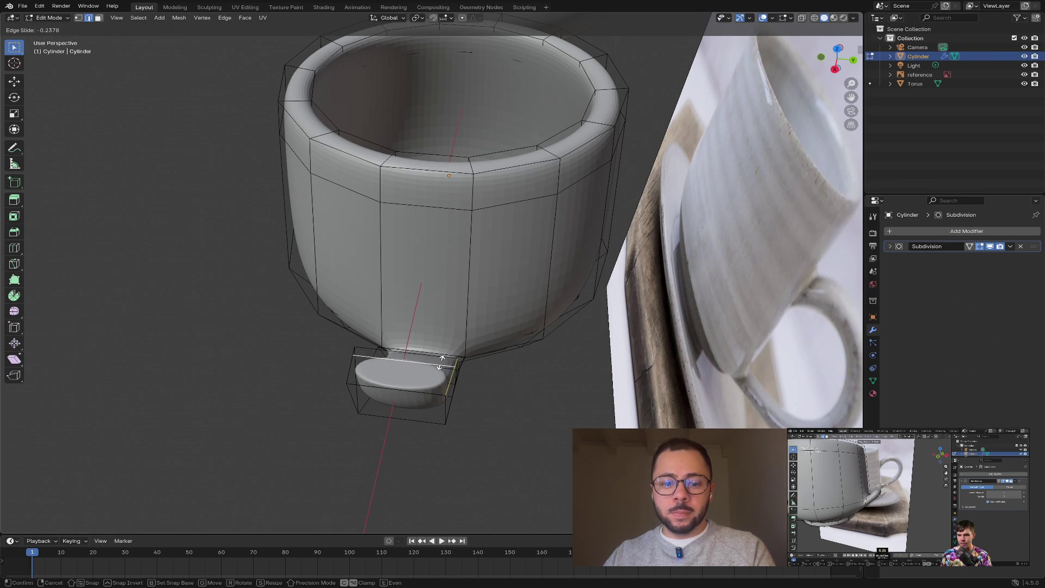
{"action": "left_click", "coordinate": [441, 362]}
{"action": "mouse_move", "coordinate": [360, 375]}
{"action": "middle_mouse_down"}
{"action": "mouse_move", "coordinate": [434, 364]}
{"action": "mouse_move", "coordinate": [445, 330]}
{"action": "middle_mouse_up"}
{"action": "left_click", "coordinate": [702, 303]}
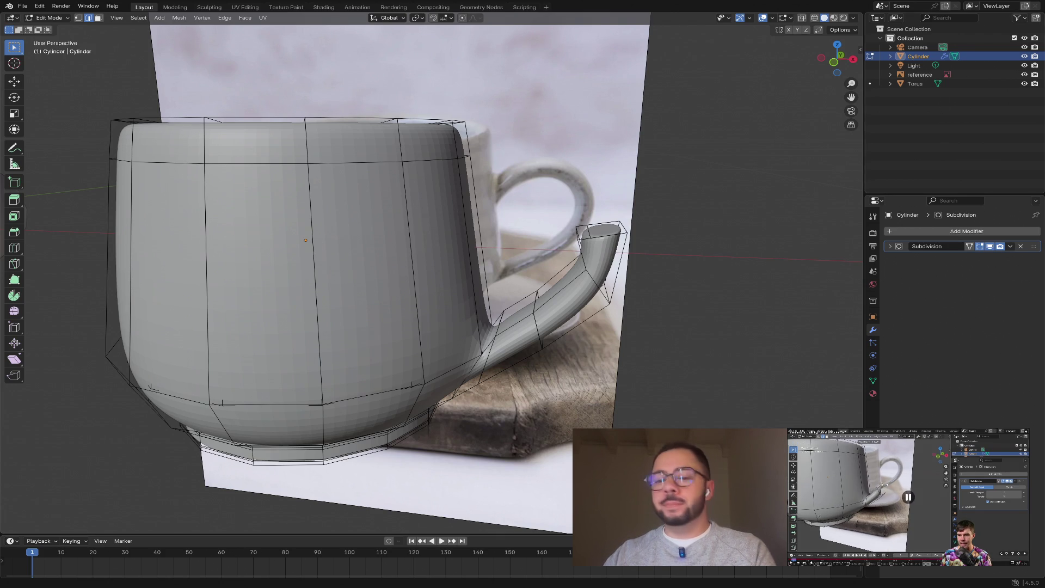
{"action": "key", "text": "ctrl"}
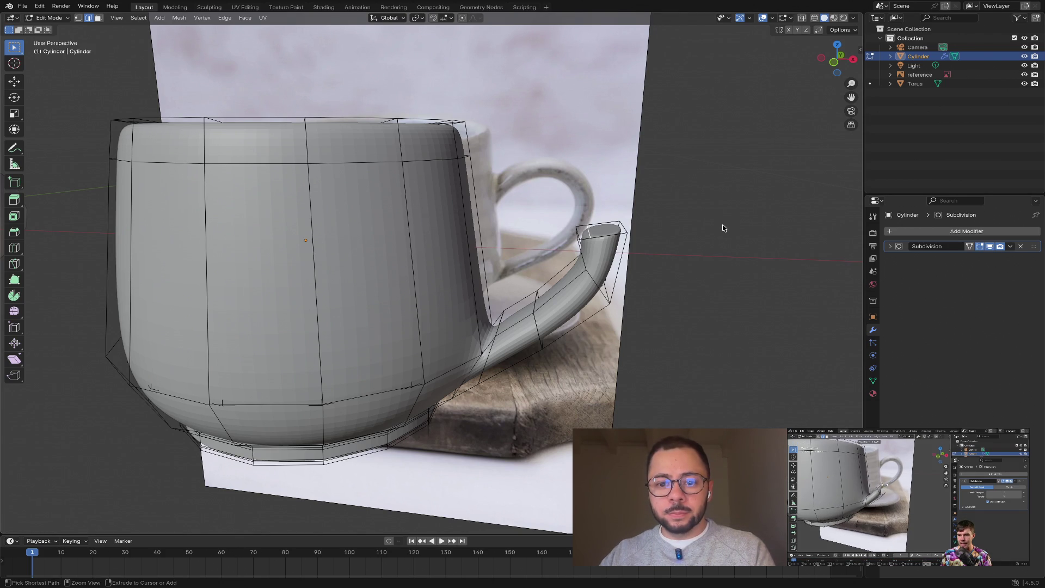
{"action": "middle_click_drag", "start_coordinate": [737, 214], "coordinate": [565, 294]}
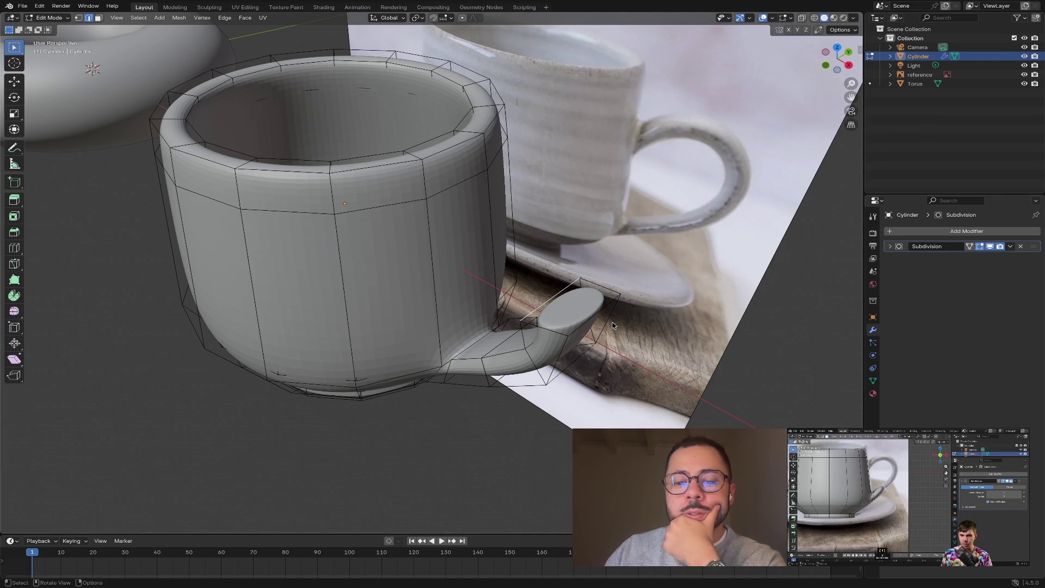
- Move the handle-end face back near its original spot, undoing a trial edge slide
{"action": "mouse_move", "coordinate": [614, 326]}
{"action": "middle_mouse_down"}
{"action": "mouse_move", "coordinate": [674, 262]}
{"action": "mouse_move", "coordinate": [674, 277]}
{"action": "middle_mouse_up"}
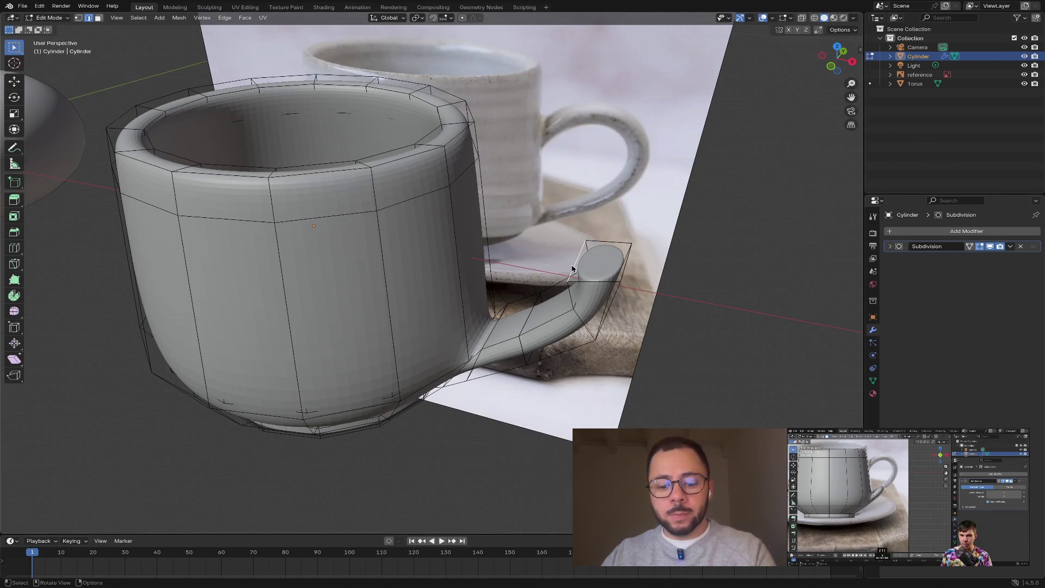
{"action": "key", "text": "g"}
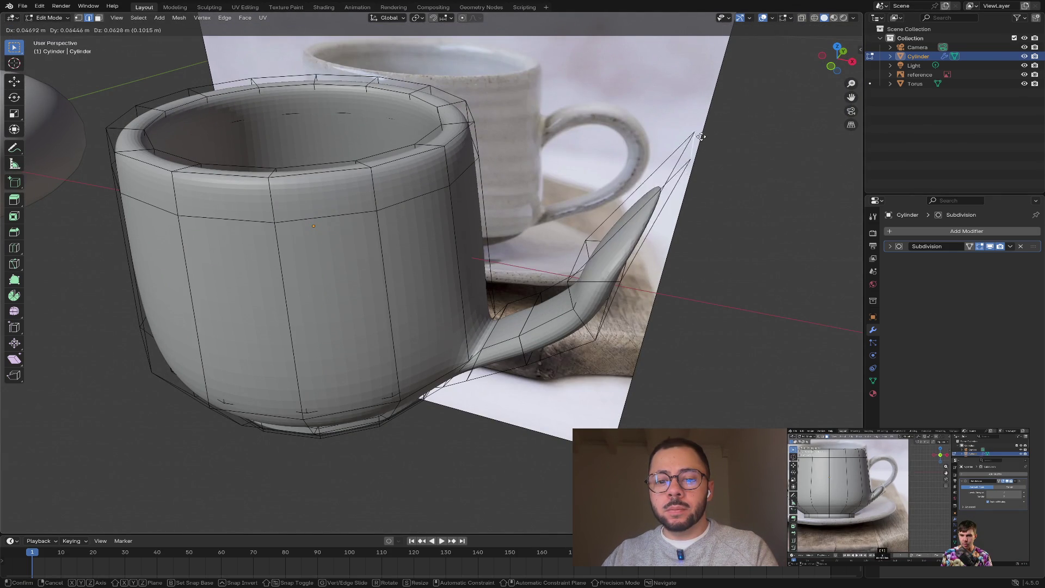
{"action": "left_click", "coordinate": [586, 251]}
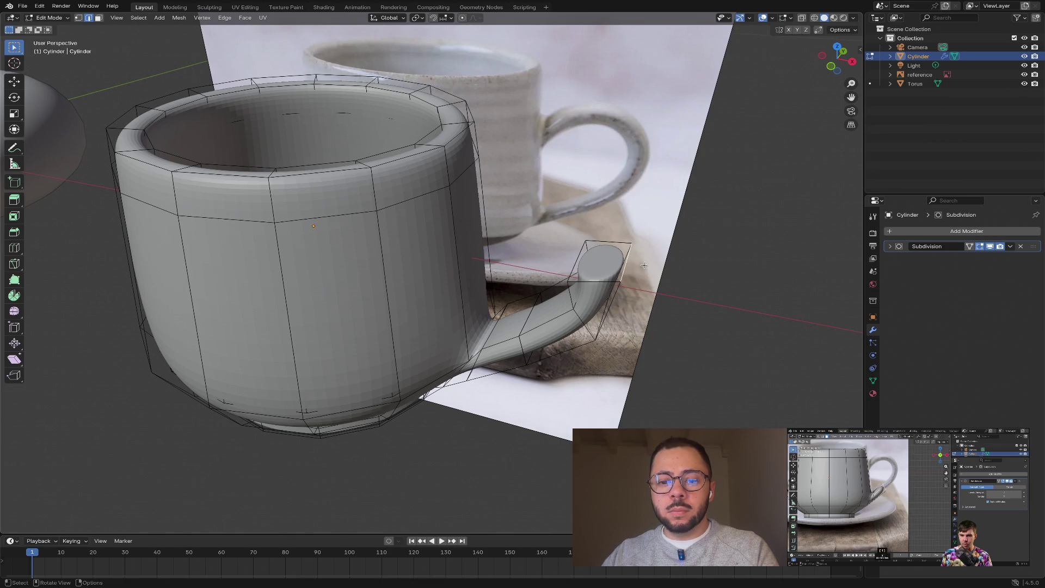
{"action": "key", "text": "g"}
{"action": "key", "text": "g"}
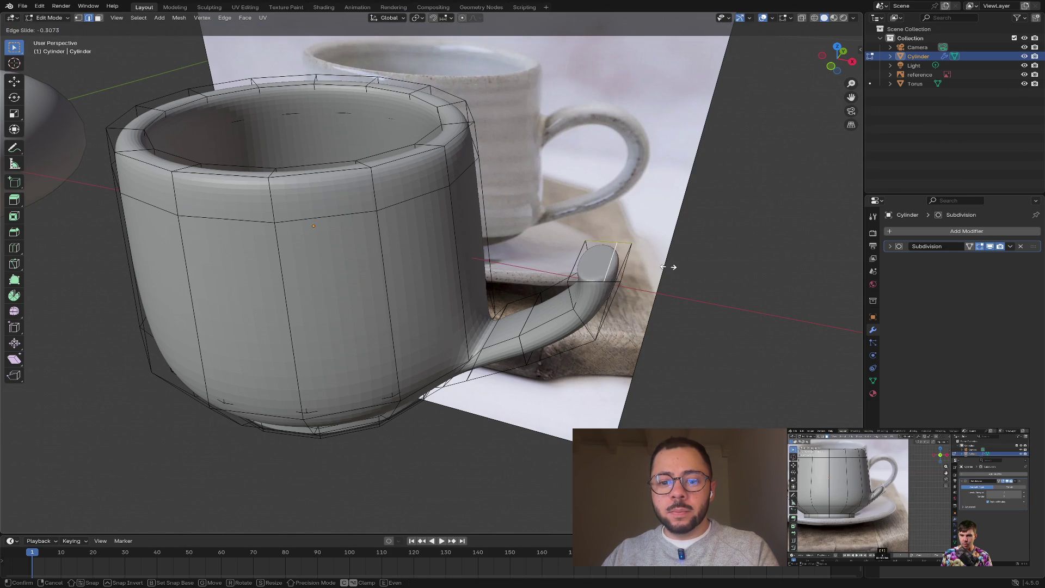
{"action": "left_click", "coordinate": [669, 267]}
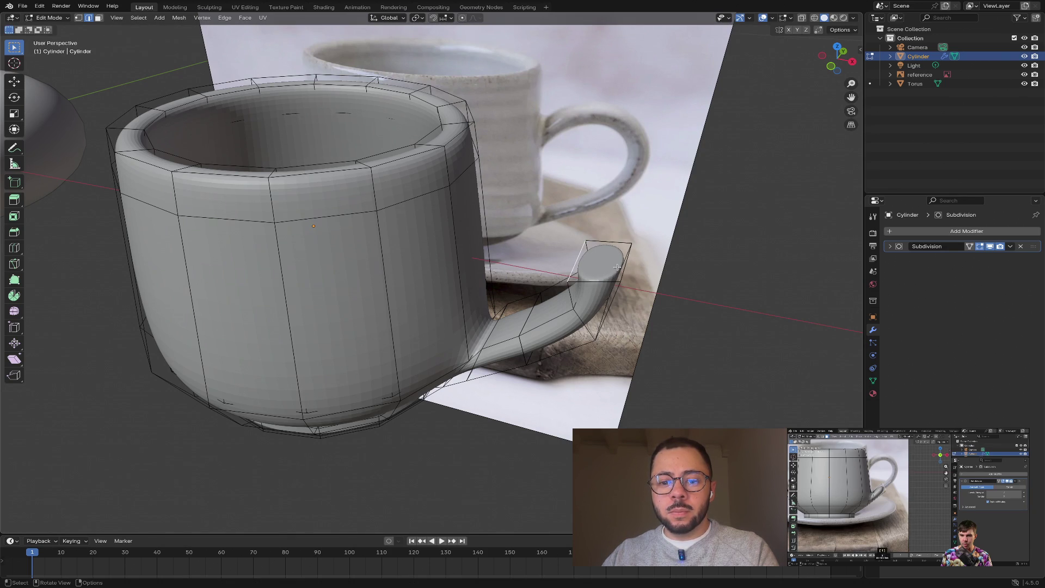
{"action": "key", "text": "ctrl+z"}
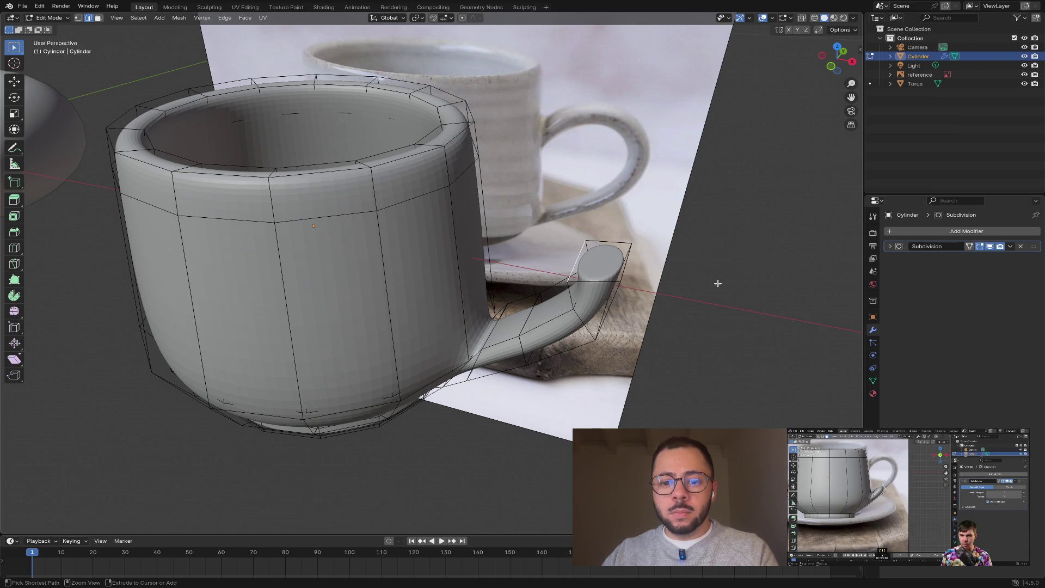
- Edge-slide the loop near the handle tip to factor 0.223
{"action": "key", "text": "3"}
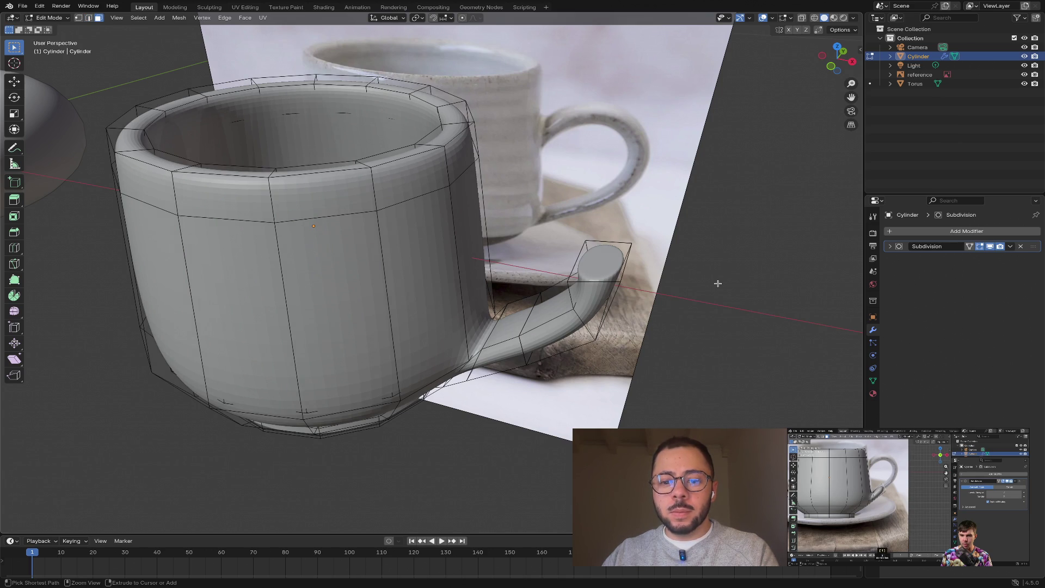
{"action": "key", "text": "ctrl+z"}
{"action": "key", "text": "ctrl+z"}
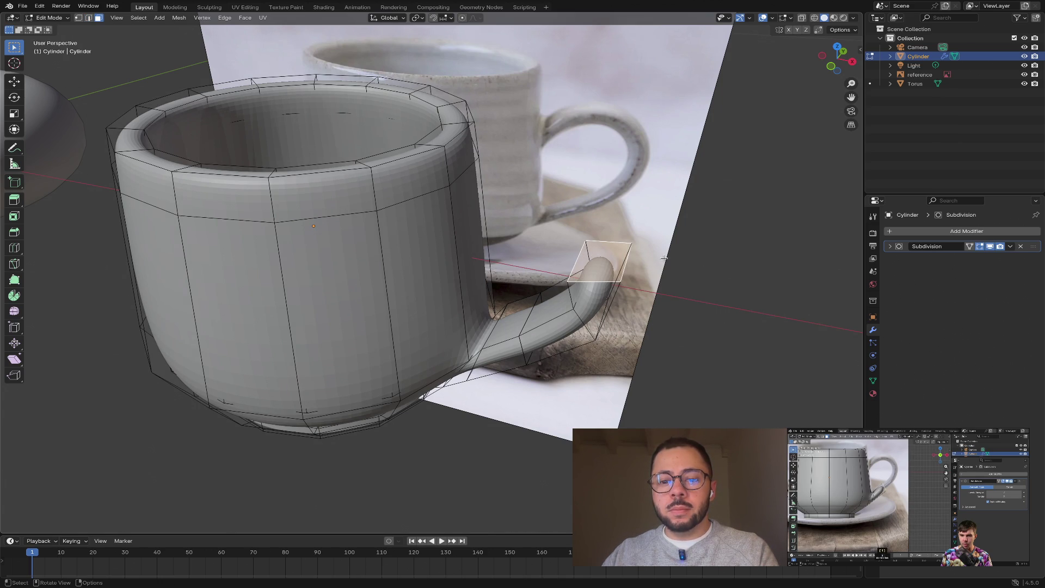
{"action": "key", "text": "ctrl+z"}
{"action": "left_click", "coordinate": [579, 255]}
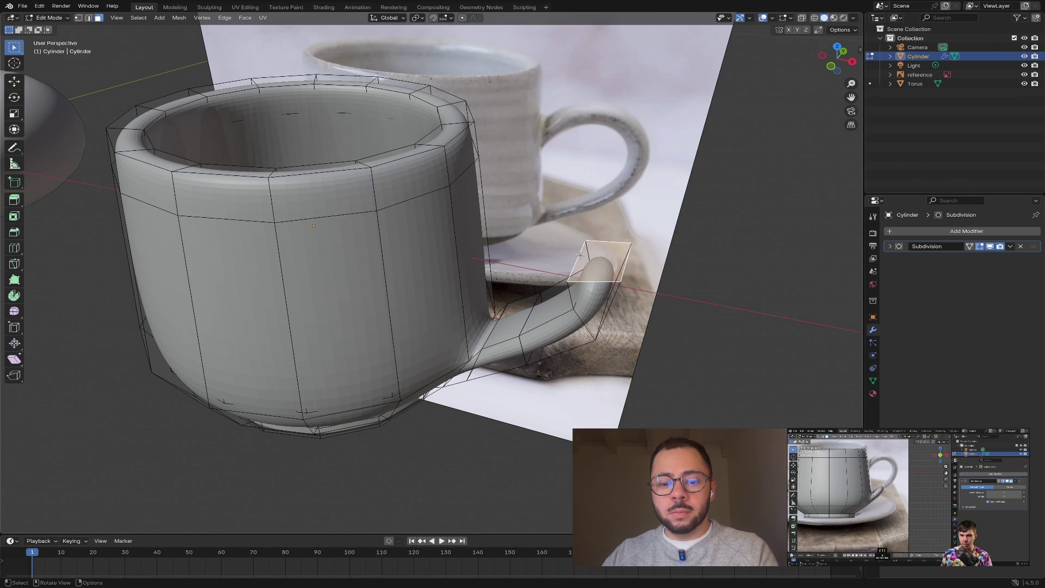
{"action": "left_click", "coordinate": [743, 250]}
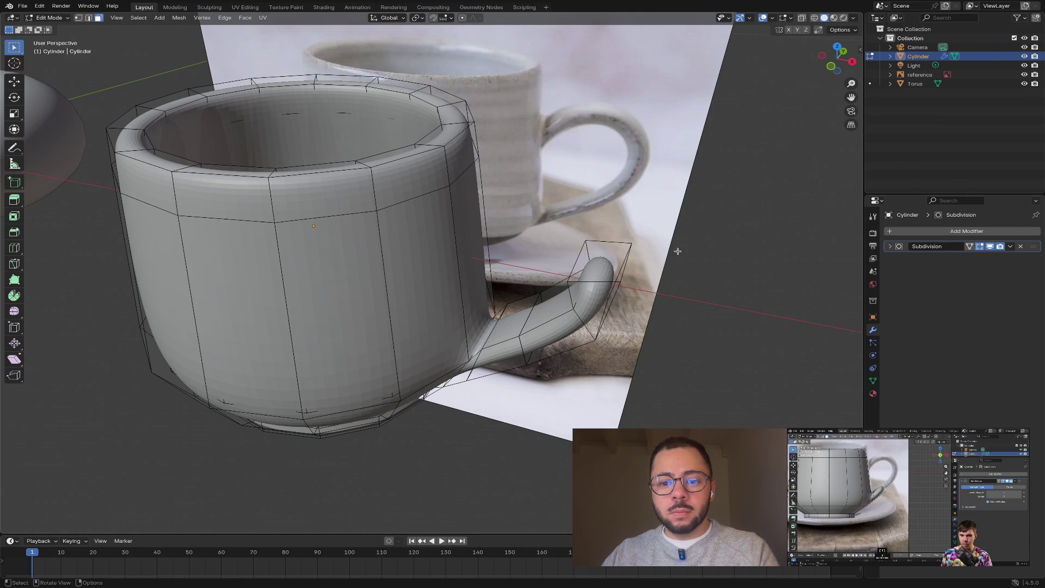
{"action": "left_click", "coordinate": [579, 256]}
{"action": "left_click", "coordinate": [726, 245]}
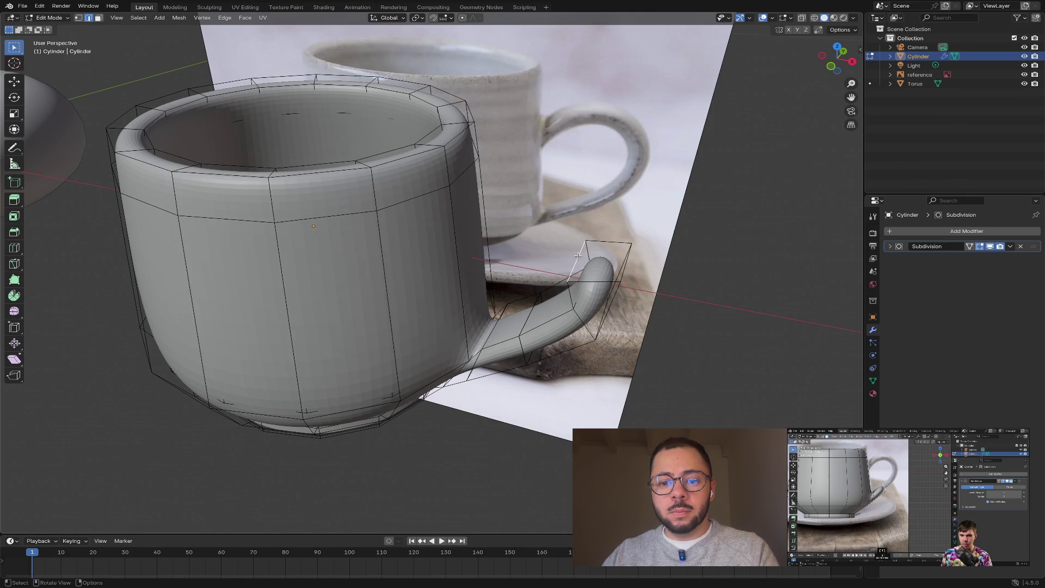
{"action": "key", "text": "g"}
{"action": "key", "text": "g"}
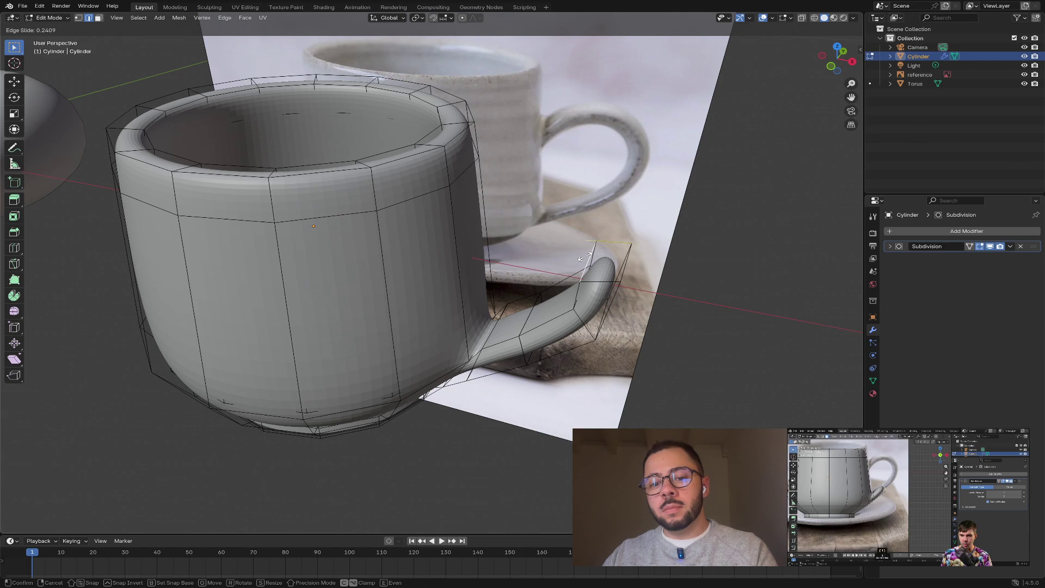
{"action": "left_click", "coordinate": [584, 256]}
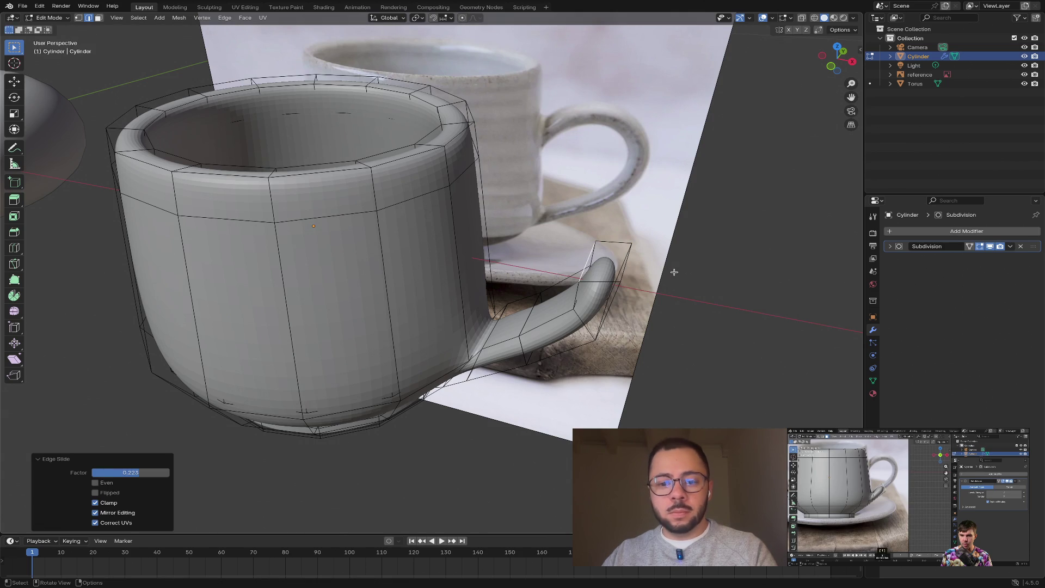
{"action": "key", "text": "3"}
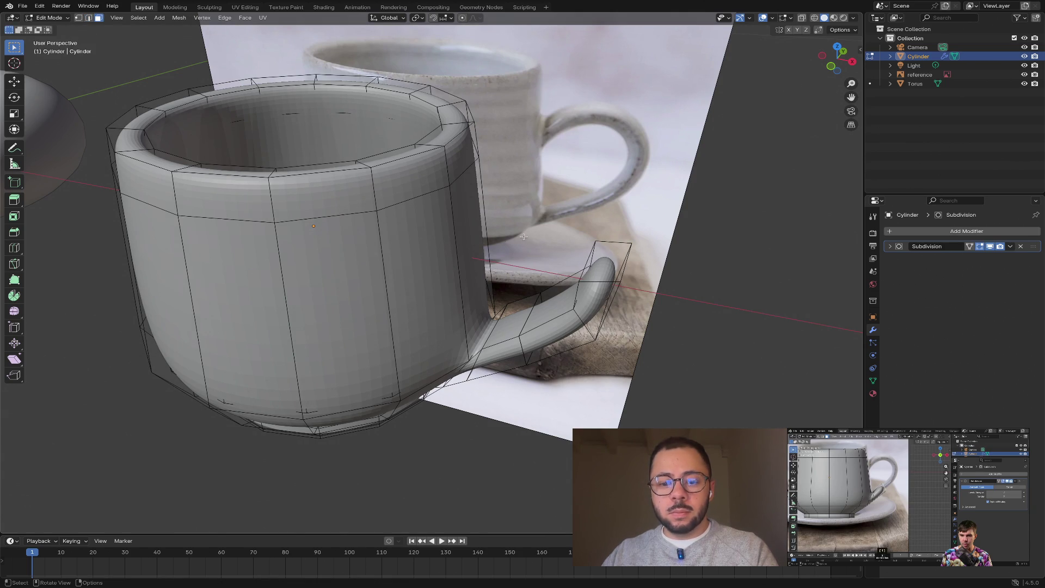
{"action": "left_click", "coordinate": [831, 66]}
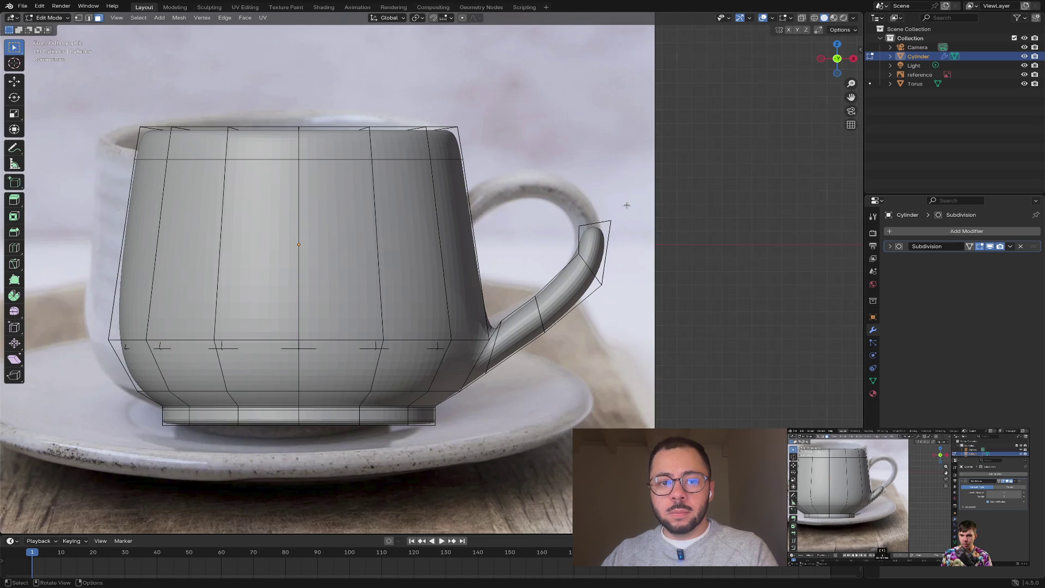
- Extrude the handle's top end face and move it toward the rim
{"action": "middle_click_drag", "start_coordinate": [626, 204], "coordinate": [609, 226]}
{"action": "left_click", "coordinate": [611, 228]}
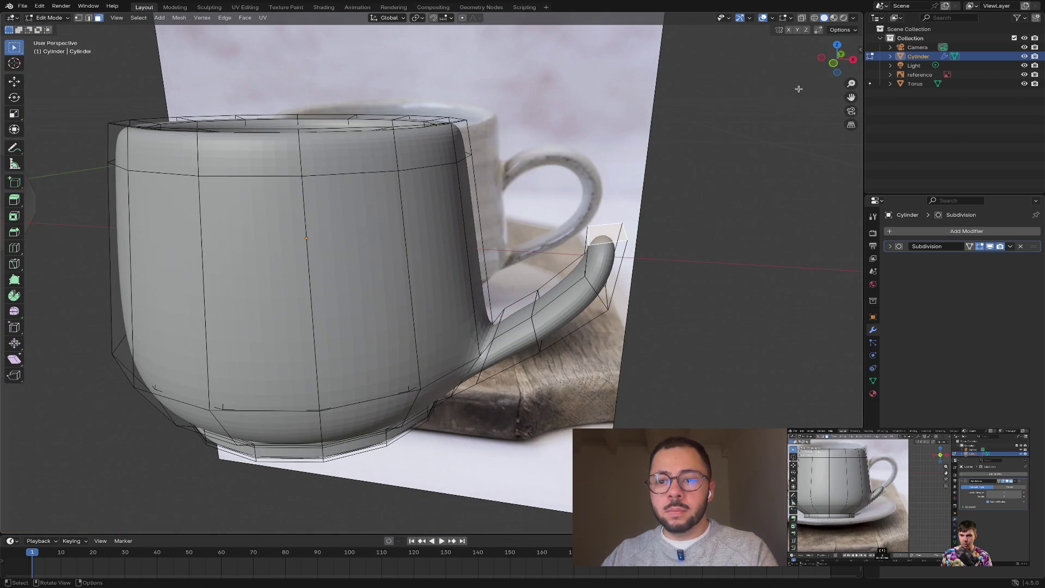
{"action": "left_click", "coordinate": [838, 66]}
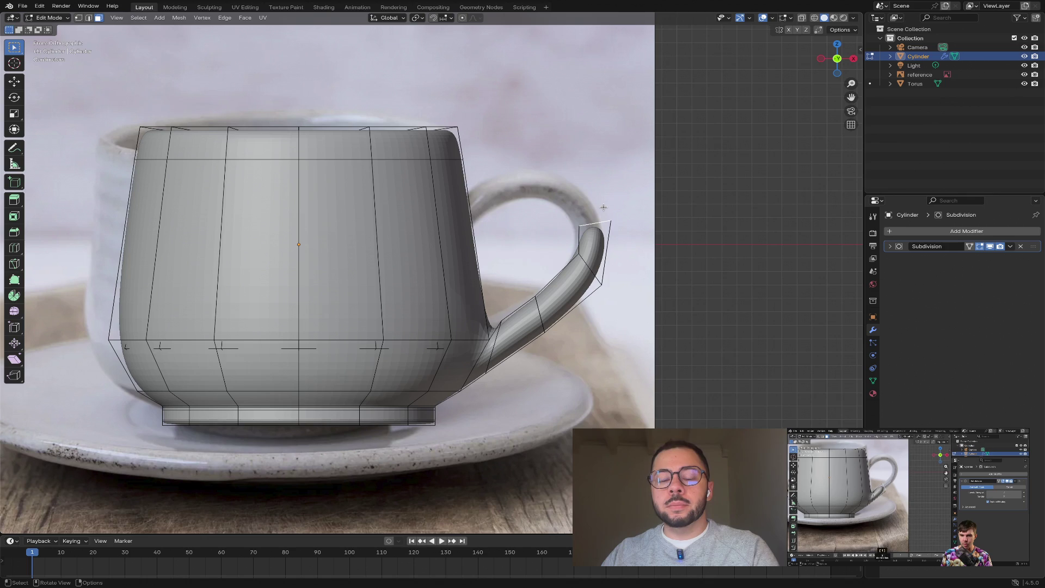
{"action": "key", "text": "e"}
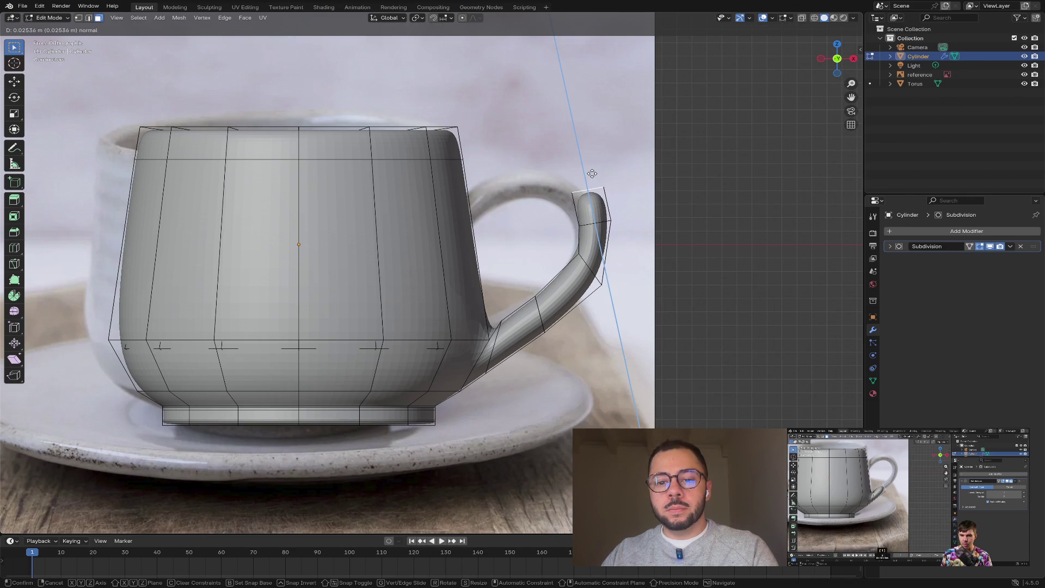
{"action": "left_click", "coordinate": [591, 172]}
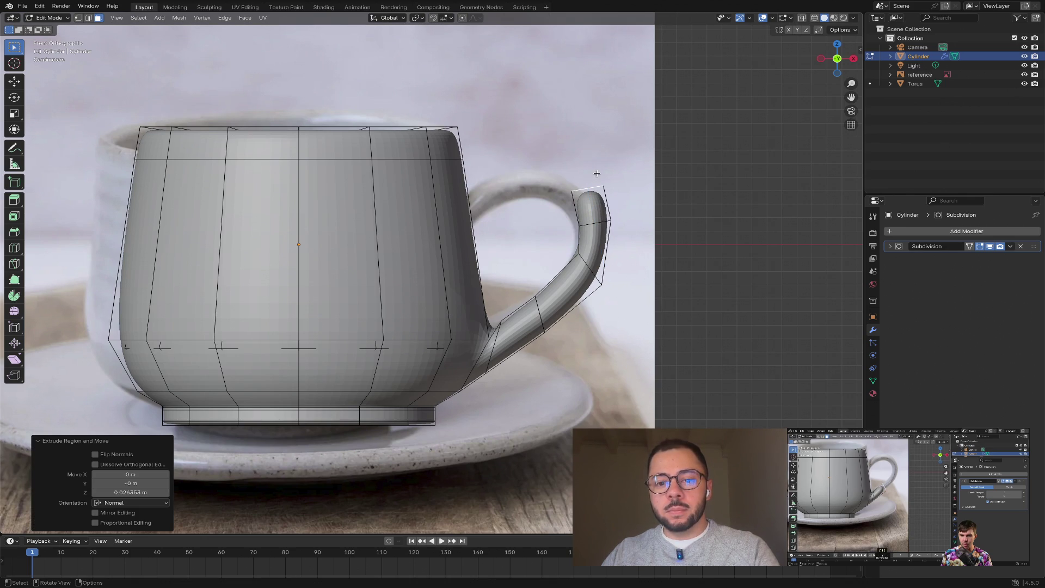
{"action": "key", "text": "g"}
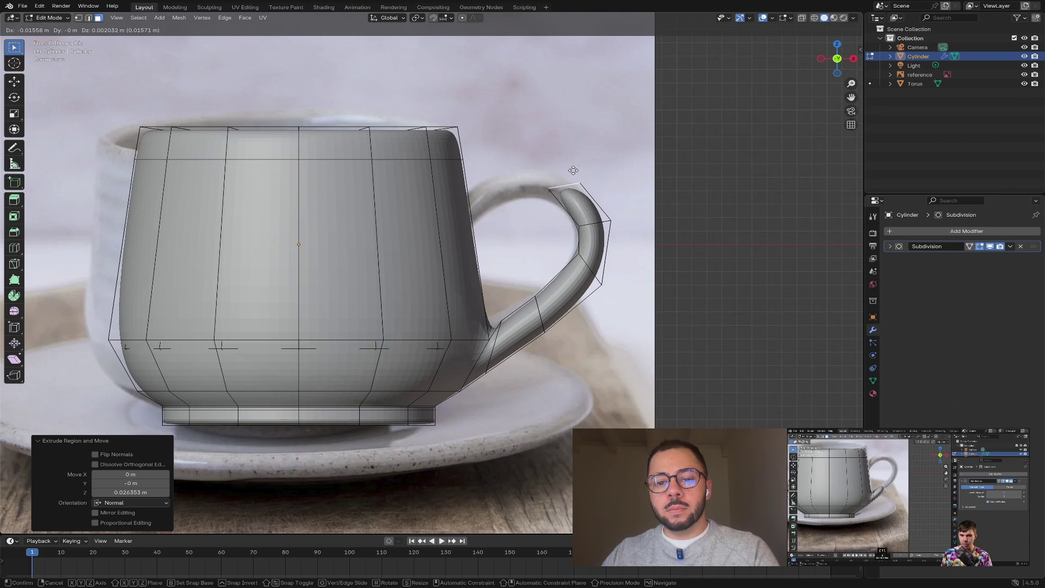
{"action": "left_click", "coordinate": [570, 171]}
- Tilt the handle top -31.8 degrees and nudge it -0.003047 m along X
{"action": "key", "text": "r"}
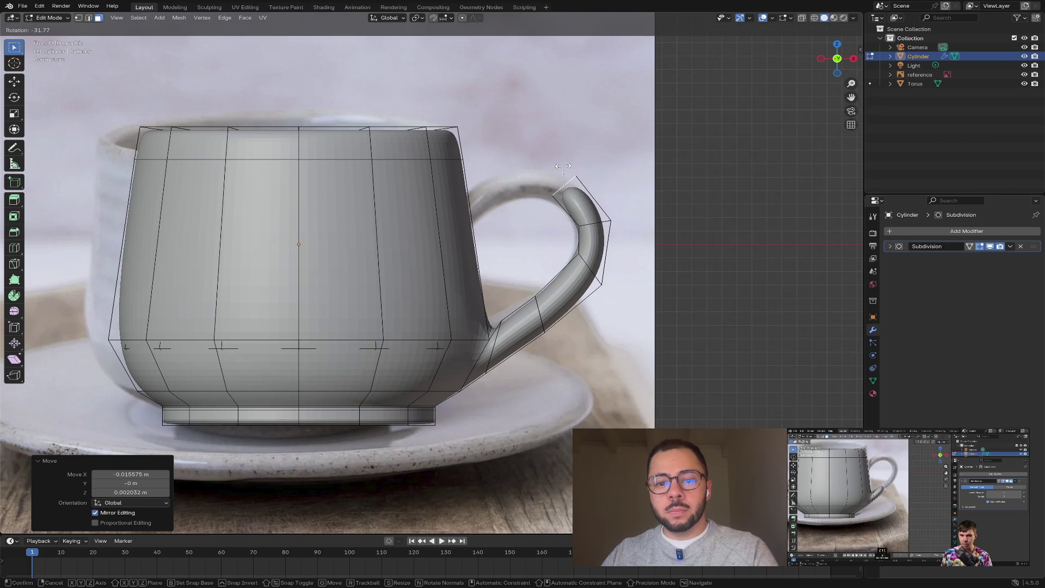
{"action": "left_click", "coordinate": [564, 166]}
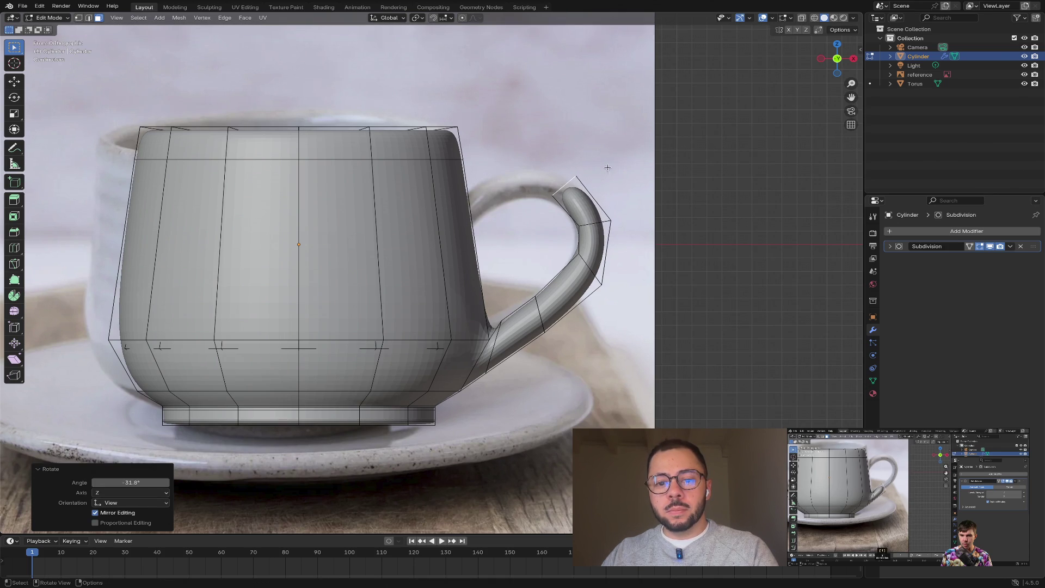
{"action": "key", "text": "g"}
{"action": "left_click", "coordinate": [573, 182]}
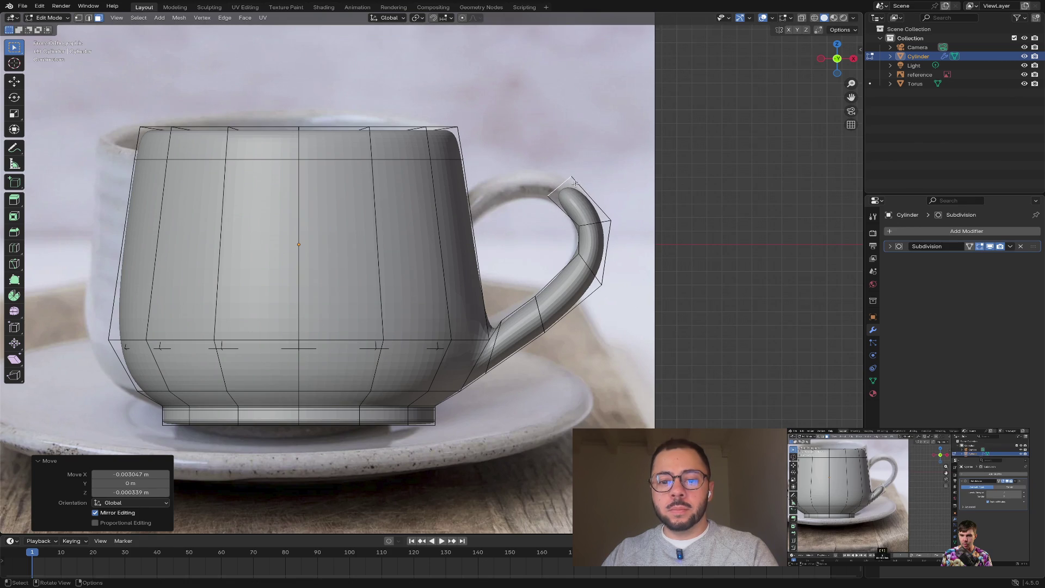
{"action": "mouse_move", "coordinate": [573, 181]}
{"action": "middle_mouse_down"}
{"action": "mouse_move", "coordinate": [631, 201]}
{"action": "mouse_move", "coordinate": [576, 224]}
{"action": "mouse_move", "coordinate": [640, 234]}
{"action": "mouse_move", "coordinate": [769, 226]}
{"action": "mouse_move", "coordinate": [751, 210]}
{"action": "mouse_move", "coordinate": [728, 211]}
{"action": "mouse_move", "coordinate": [777, 227]}
{"action": "mouse_move", "coordinate": [777, 214]}
{"action": "mouse_move", "coordinate": [781, 234]}
{"action": "middle_mouse_up"}
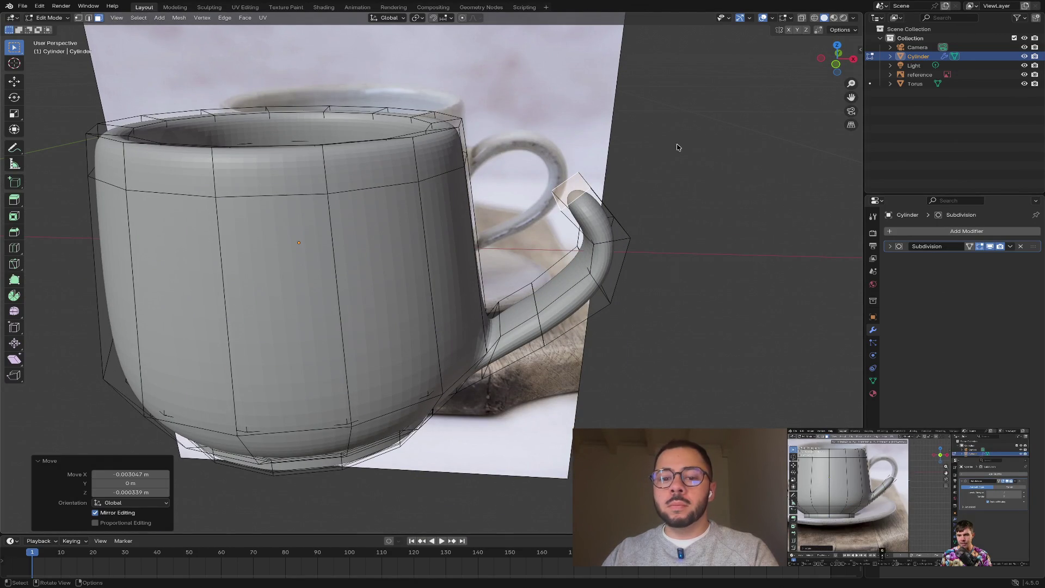
- Extrude a new section from the handle top, move it left and down, and tilt it -46.2 degrees
{"action": "left_click", "coordinate": [836, 64]}
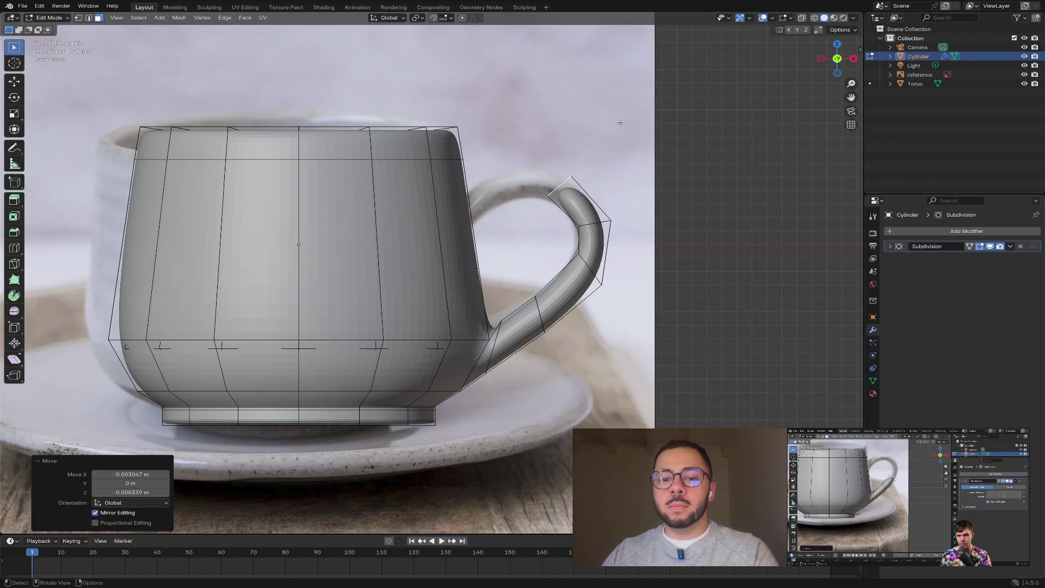
{"action": "key", "text": "g"}
{"action": "key", "text": "z"}
{"action": "key", "text": "z"}
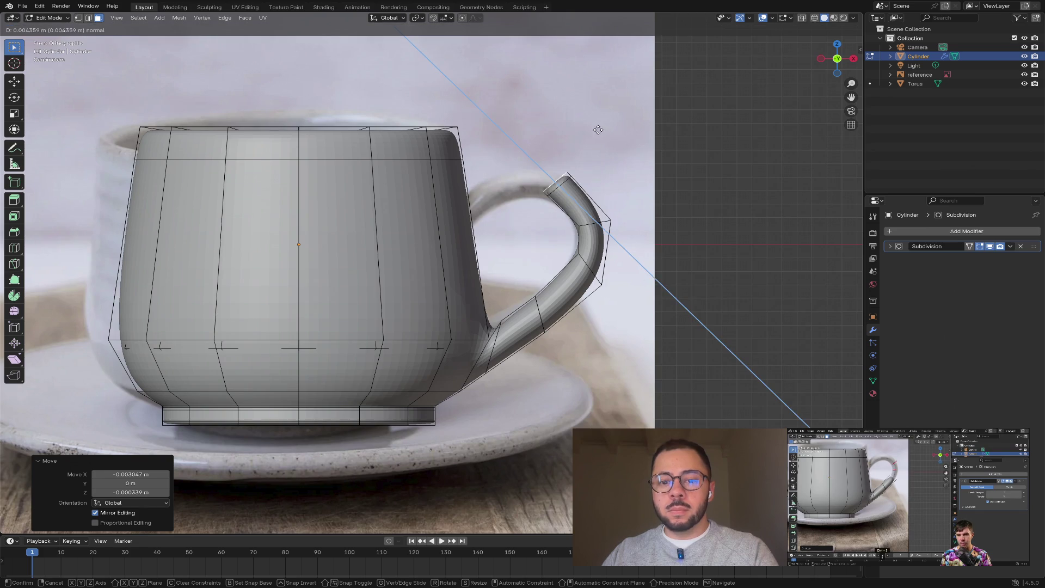
{"action": "left_click", "coordinate": [572, 122]}
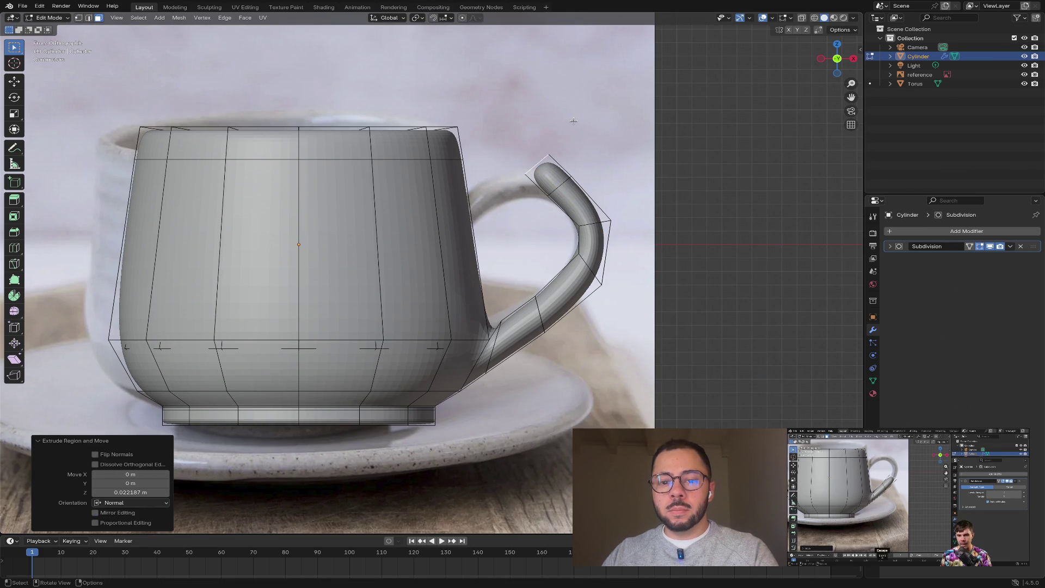
{"action": "key", "text": "g"}
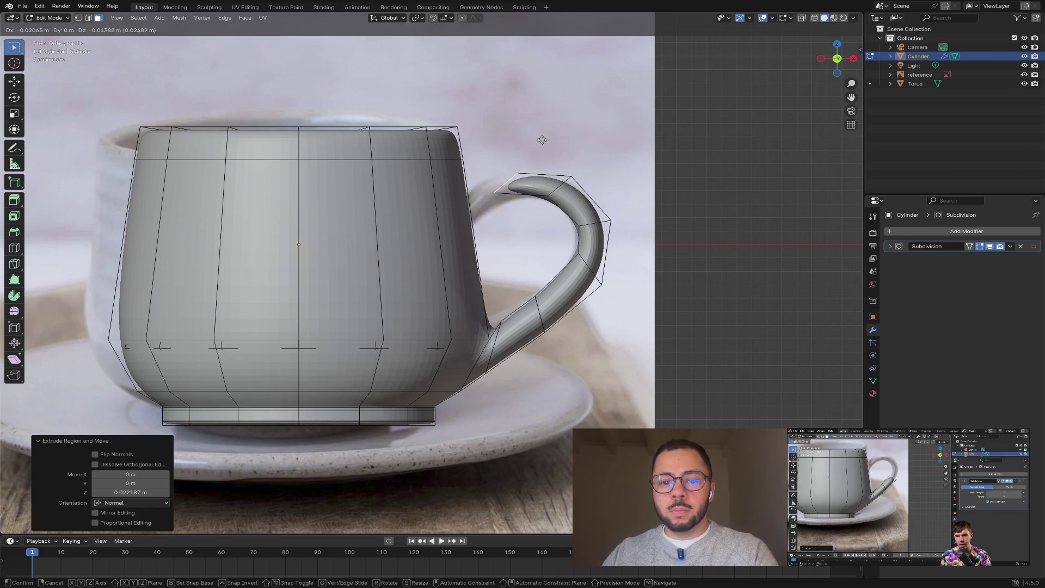
{"action": "left_click", "coordinate": [546, 139]}
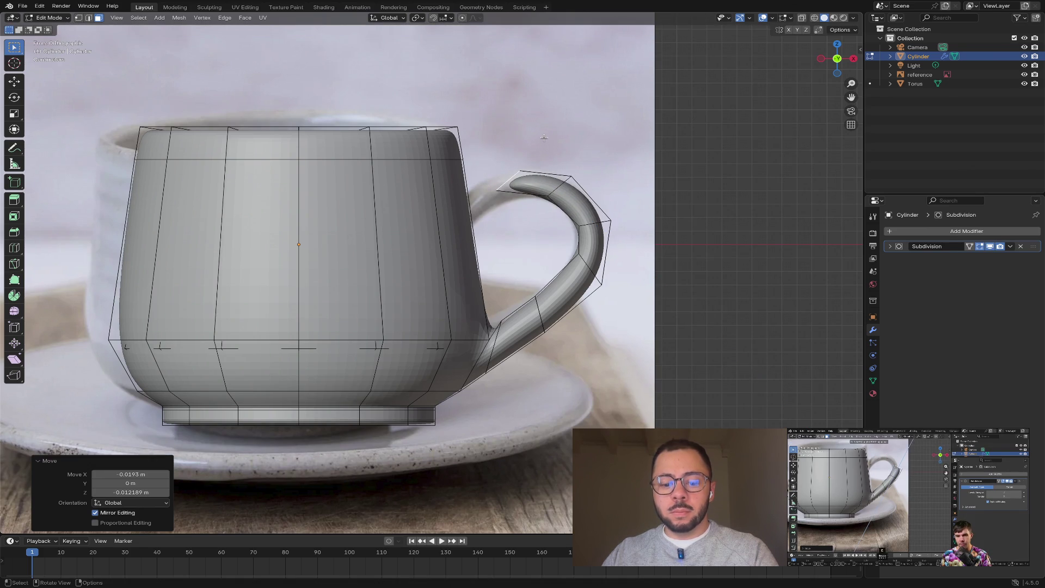
{"action": "key", "text": "r"}
{"action": "left_click", "coordinate": [498, 128]}
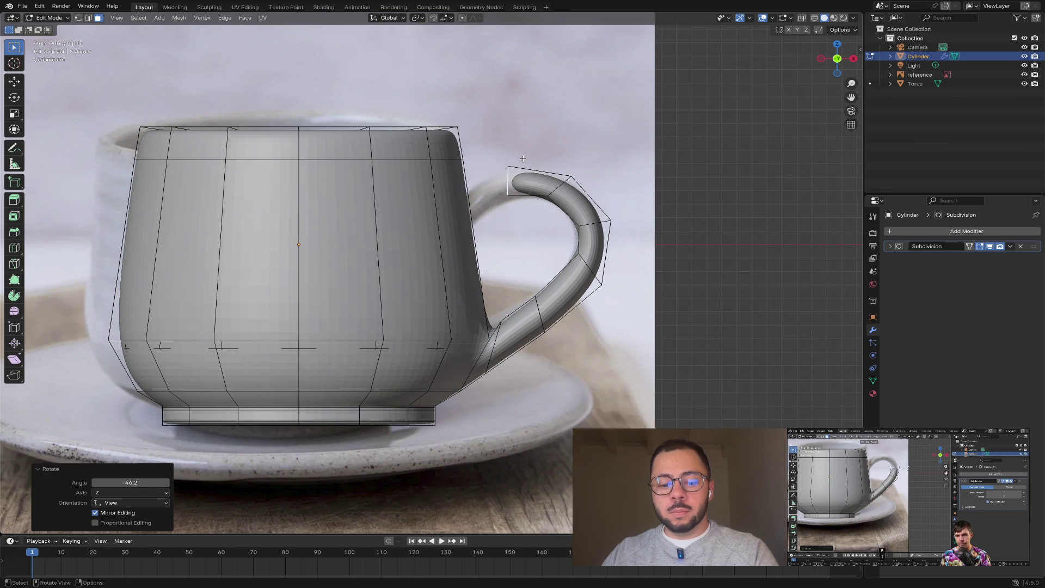
- Extrude another section toward the cup body and rotate its end face -23 degrees
{"action": "key", "text": "e"}
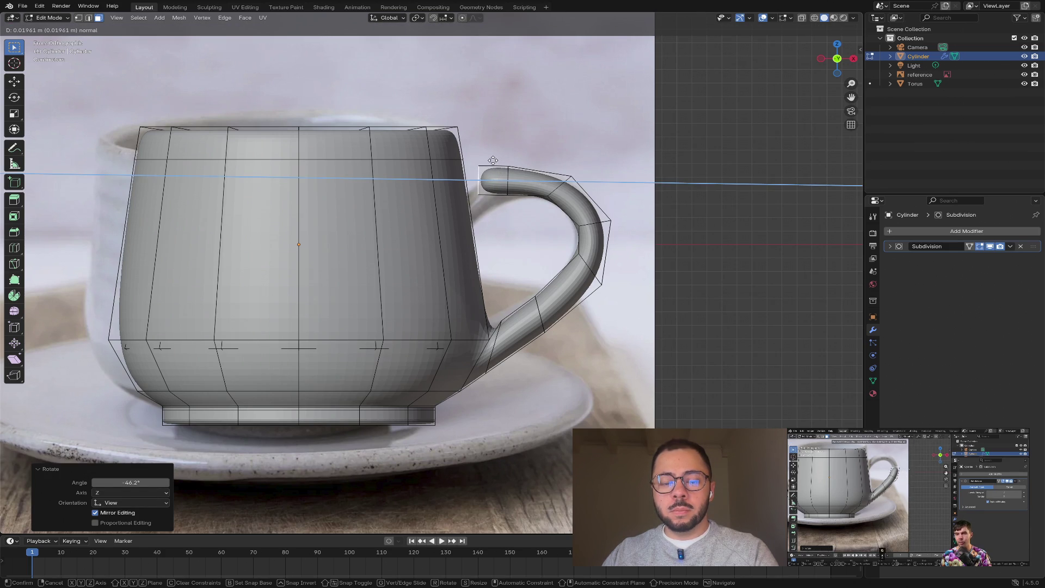
{"action": "left_click", "coordinate": [492, 160]}
{"action": "key", "text": "g"}
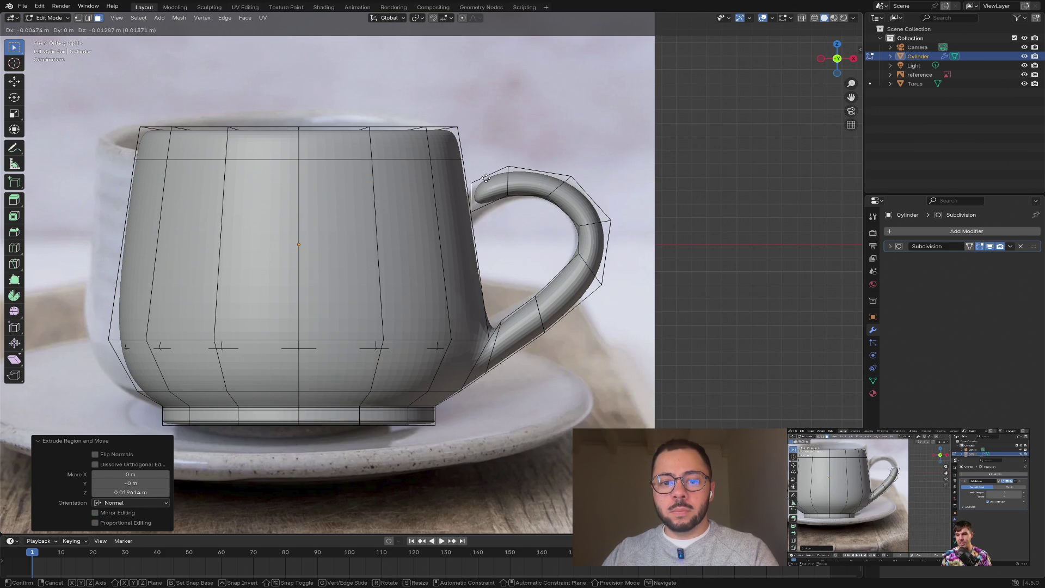
{"action": "left_click", "coordinate": [487, 180]}
{"action": "key", "text": "e"}
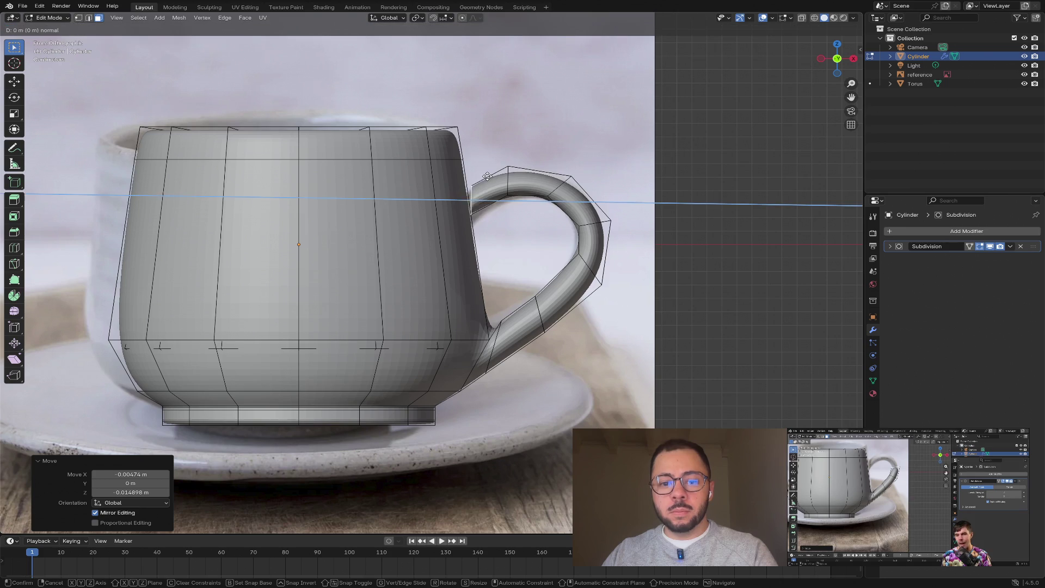
{"action": "right_click", "coordinate": [523, 184]}
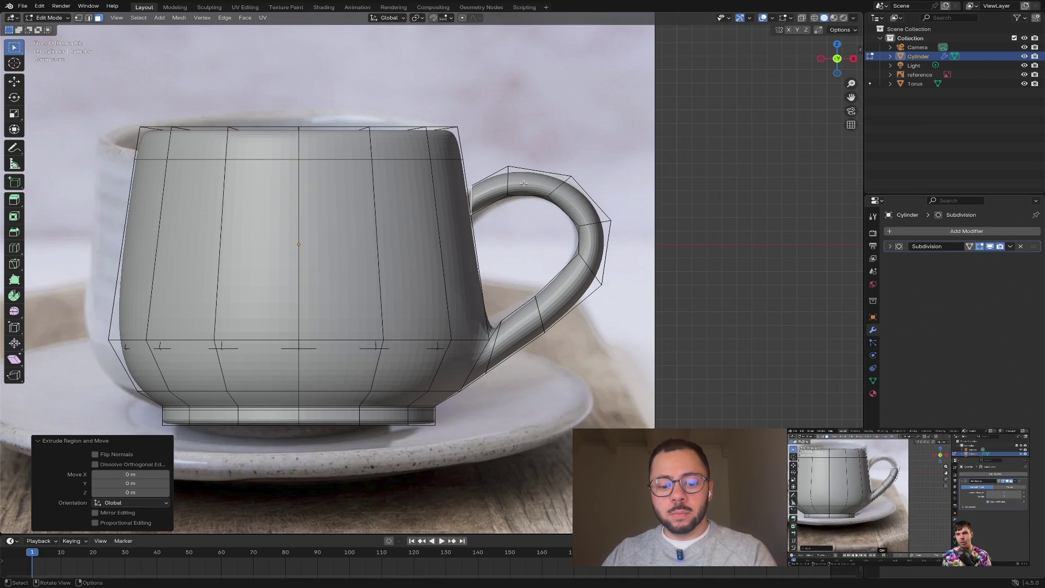
{"action": "key", "text": "ctrl+z"}
{"action": "key", "text": "r"}
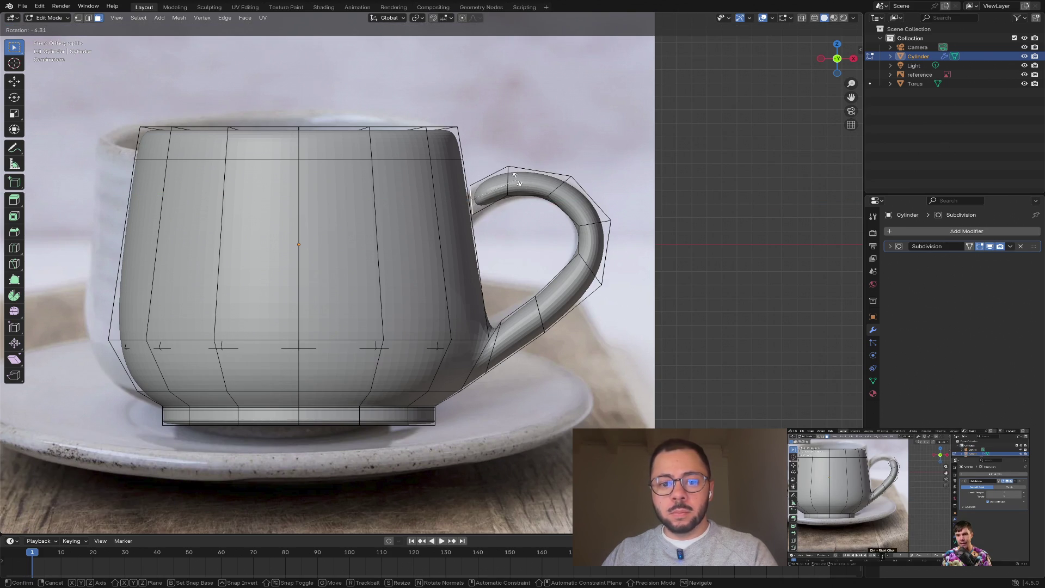
{"action": "left_click", "coordinate": [506, 173]}
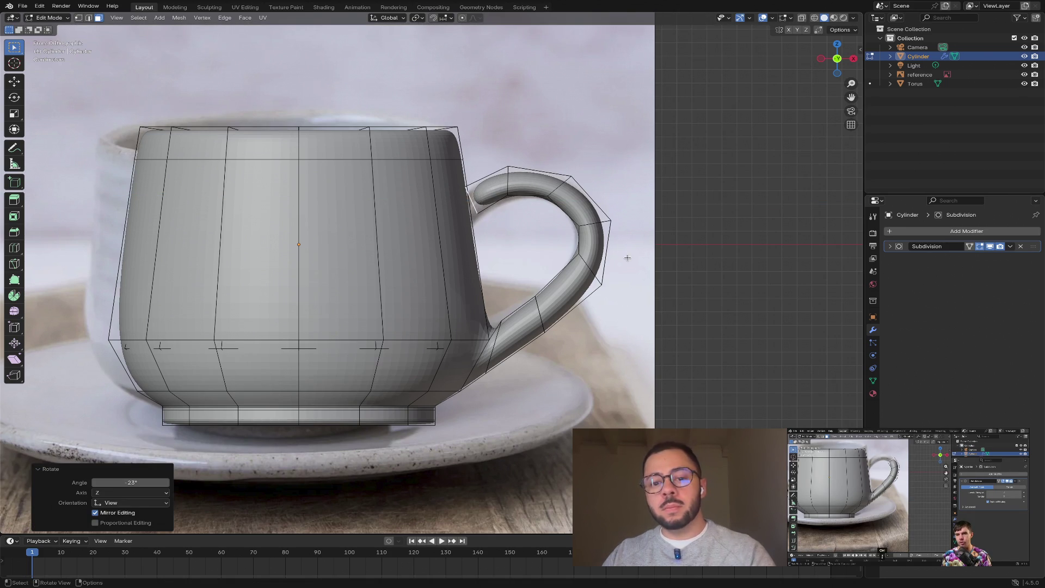
{"action": "mouse_move", "coordinate": [522, 185]}
{"action": "middle_mouse_down"}
{"action": "mouse_move", "coordinate": [596, 276]}
{"action": "mouse_move", "coordinate": [423, 271]}
{"action": "mouse_move", "coordinate": [544, 305]}
{"action": "mouse_move", "coordinate": [631, 368]}
{"action": "mouse_move", "coordinate": [618, 310]}
{"action": "mouse_move", "coordinate": [622, 296]}
{"action": "mouse_move", "coordinate": [642, 299]}
{"action": "mouse_move", "coordinate": [622, 311]}
{"action": "middle_mouse_up"}
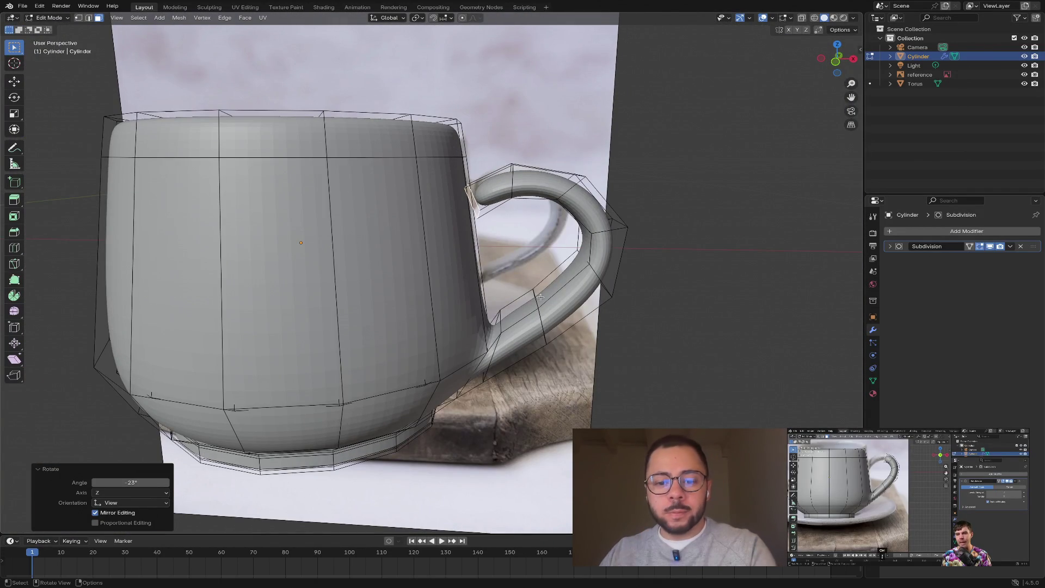
- Select a single handle face and try moving it vertically, cancelling both moves
{"action": "left_click", "coordinate": [508, 307]}
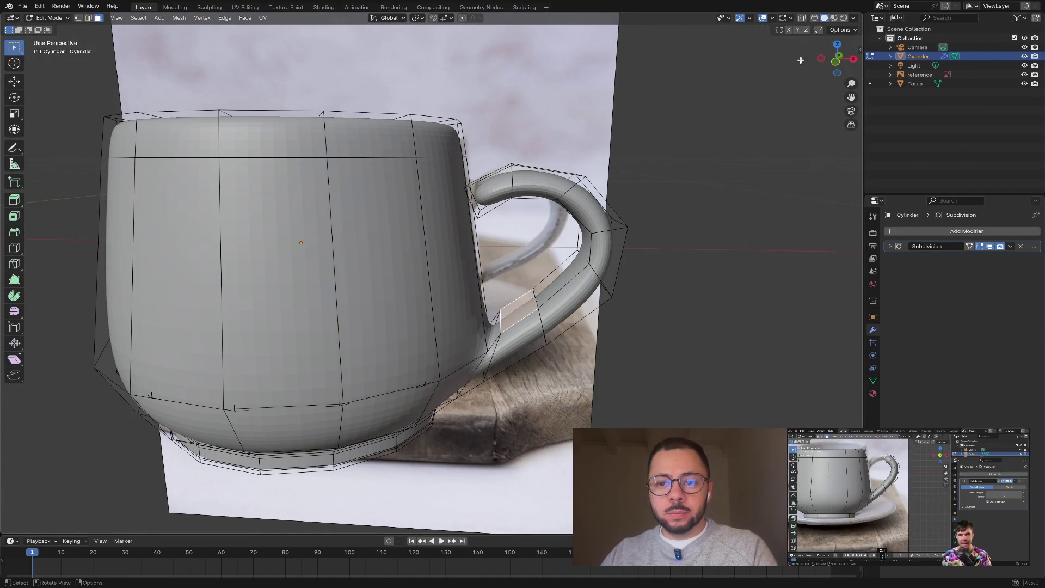
{"action": "left_click", "coordinate": [838, 55]}
{"action": "key", "text": "g"}
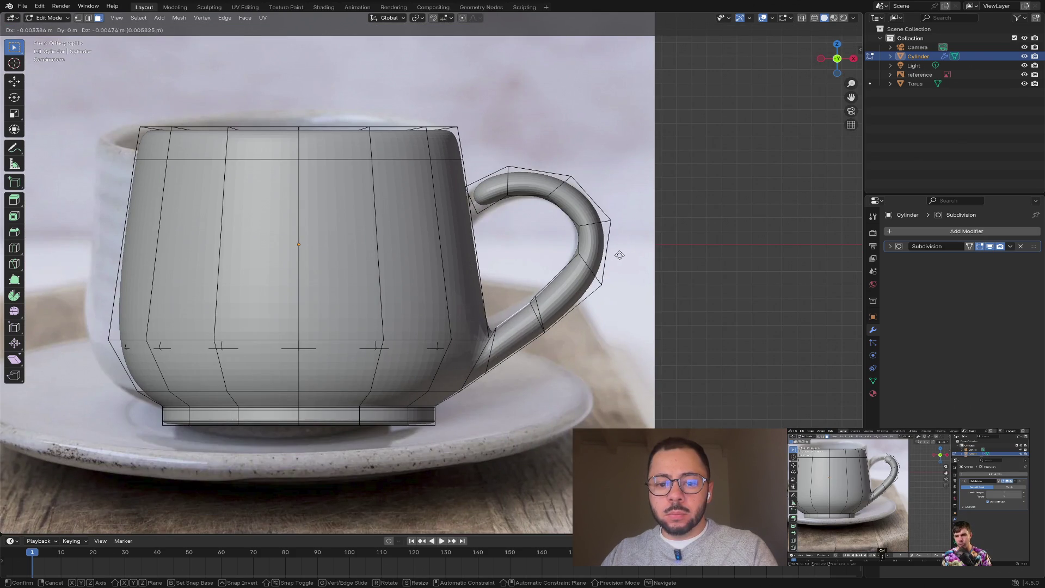
{"action": "key", "text": "Escape"}
{"action": "key", "text": "g"}
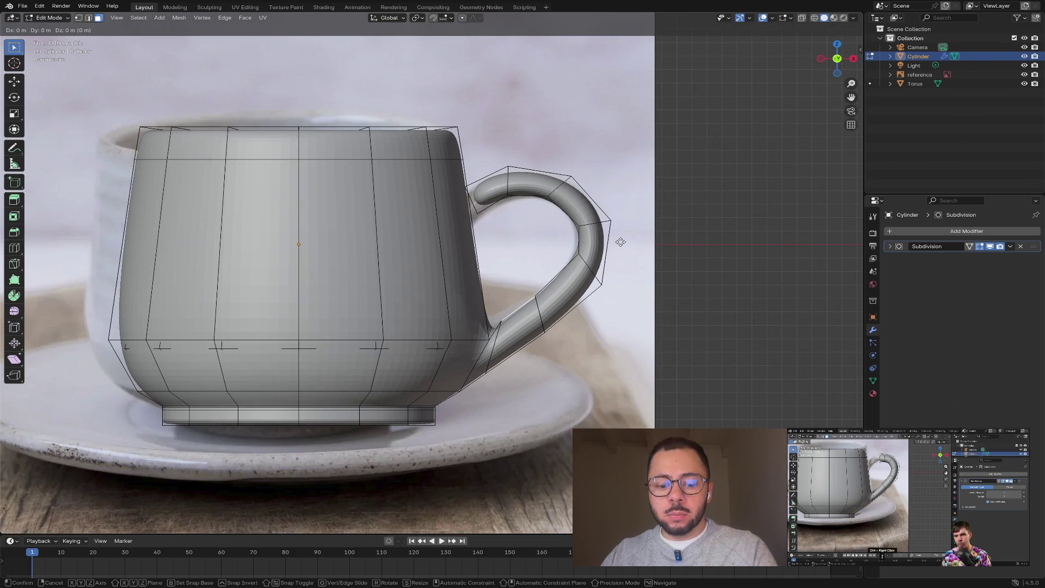
{"action": "key", "text": "z"}
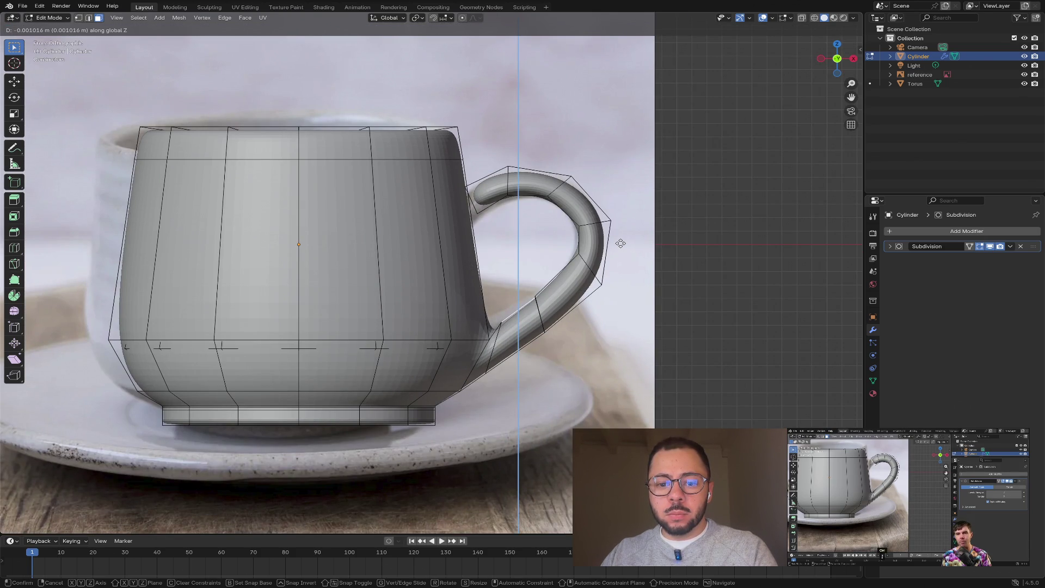
{"action": "key", "text": "Escape"}
{"action": "middle_click_drag", "start_coordinate": [565, 270], "coordinate": [564, 280]}
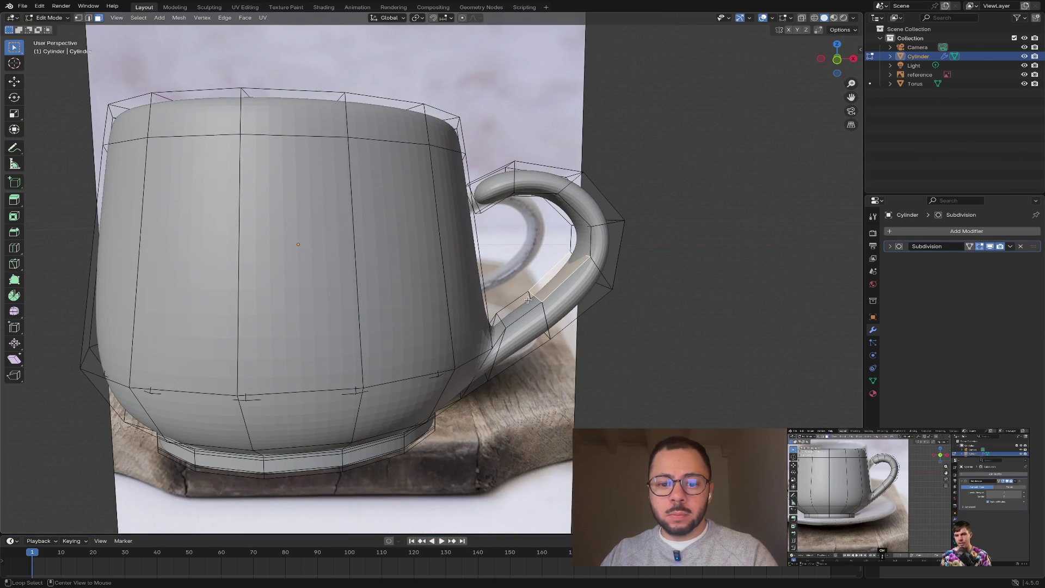
- Select the lower handle faces and shift them along Z so the end meets the wall below the rim
{"action": "left_click", "coordinate": [517, 354], "text": "shift"}
{"action": "left_click", "coordinate": [561, 271]}
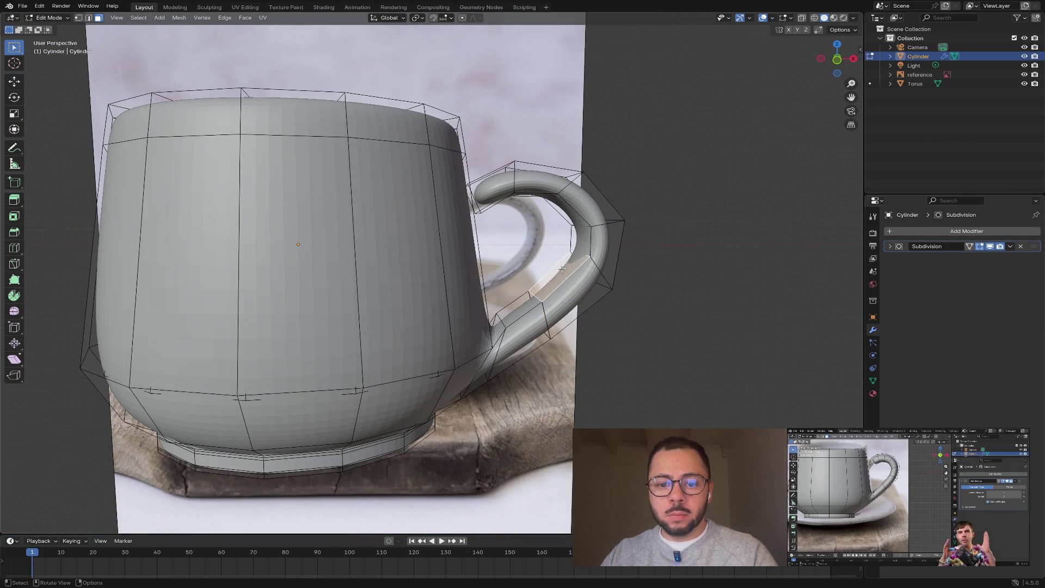
{"action": "left_click", "coordinate": [515, 307], "text": "shift"}
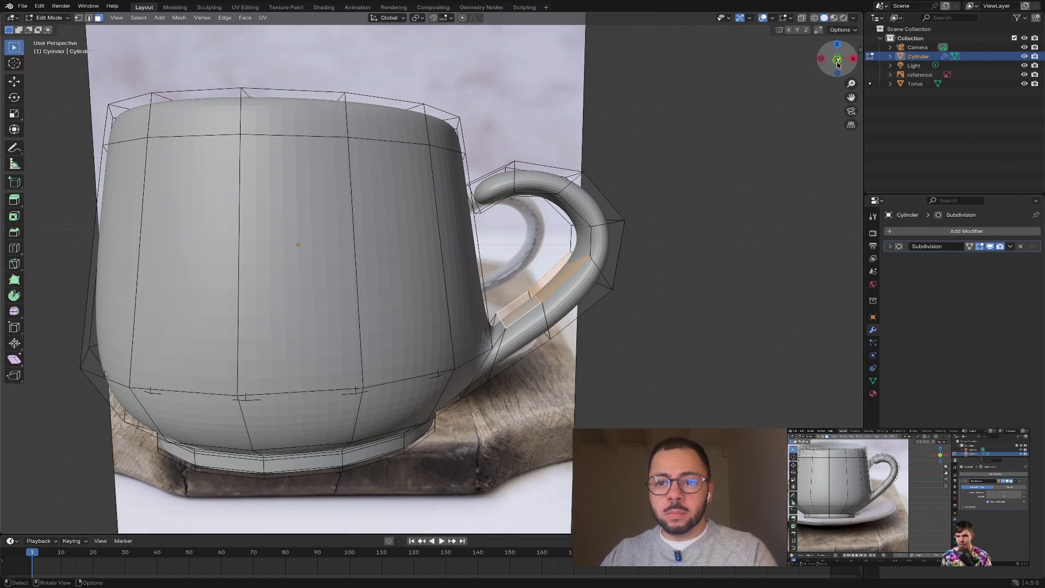
{"action": "key", "text": "KP_1"}
{"action": "key", "text": "g"}
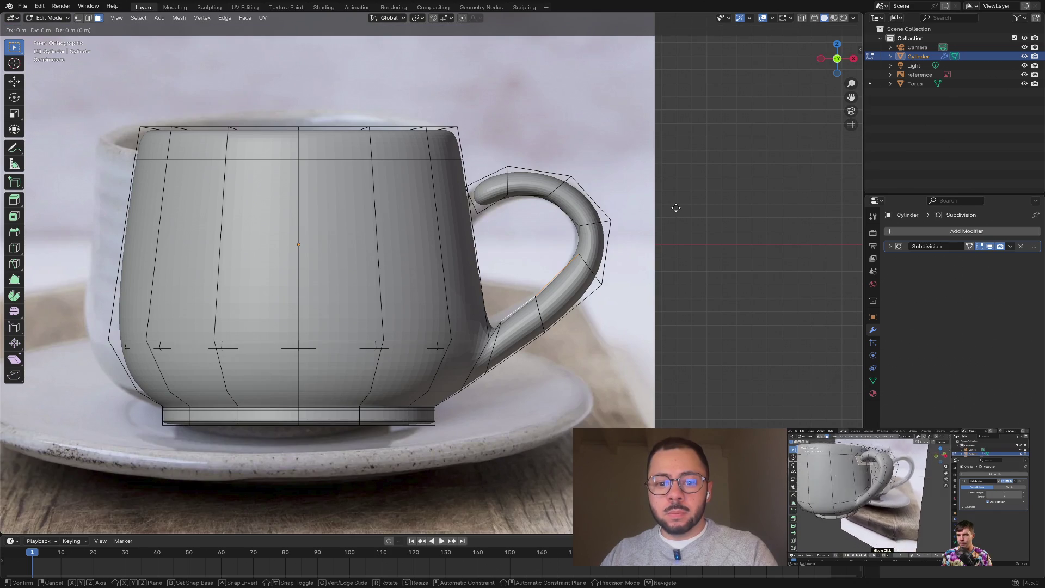
{"action": "key", "text": "z"}
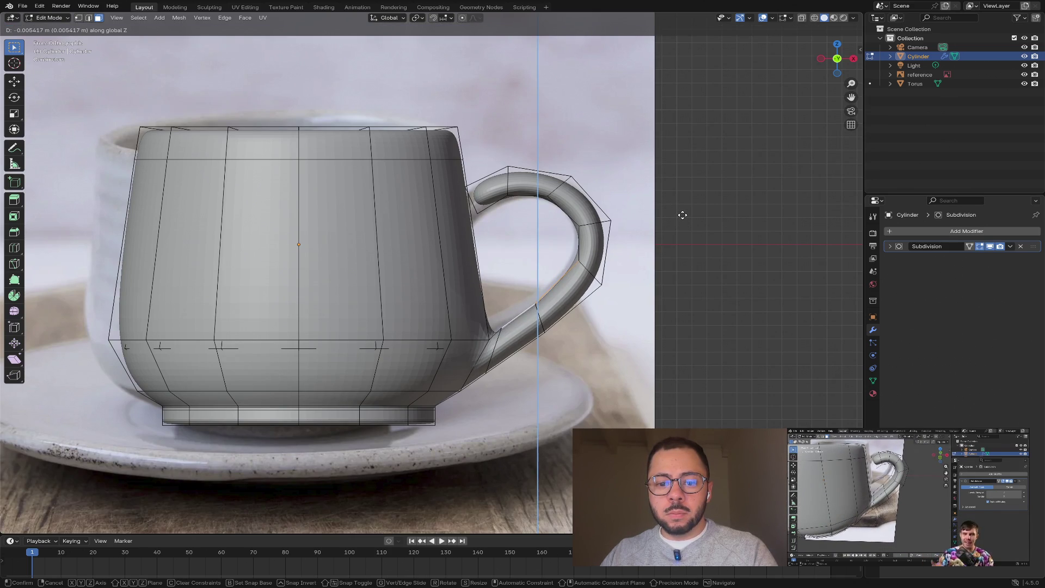
{"action": "left_click", "coordinate": [679, 221]}
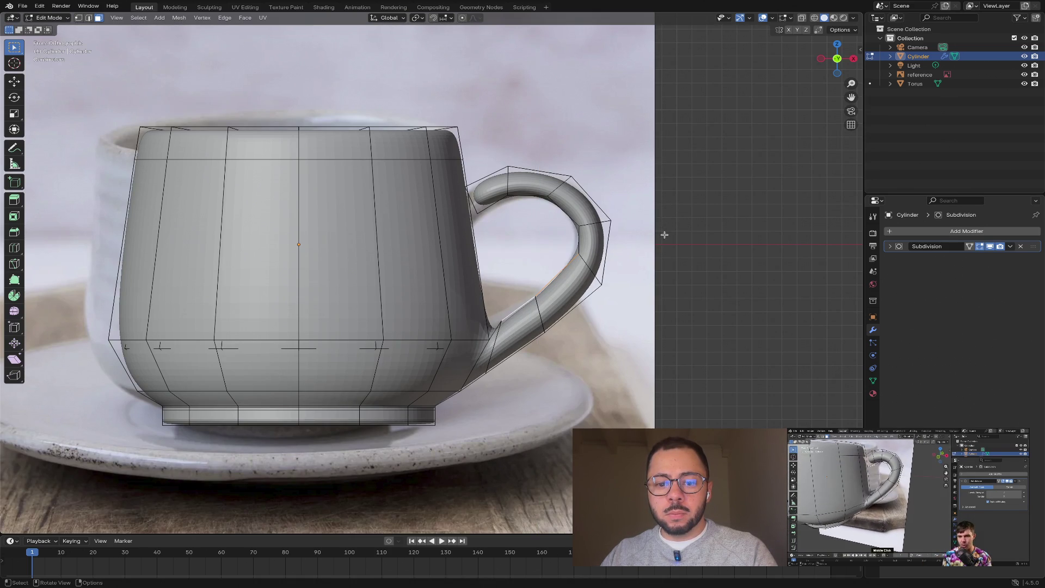
{"action": "key", "text": "g"}
{"action": "key", "text": "z"}
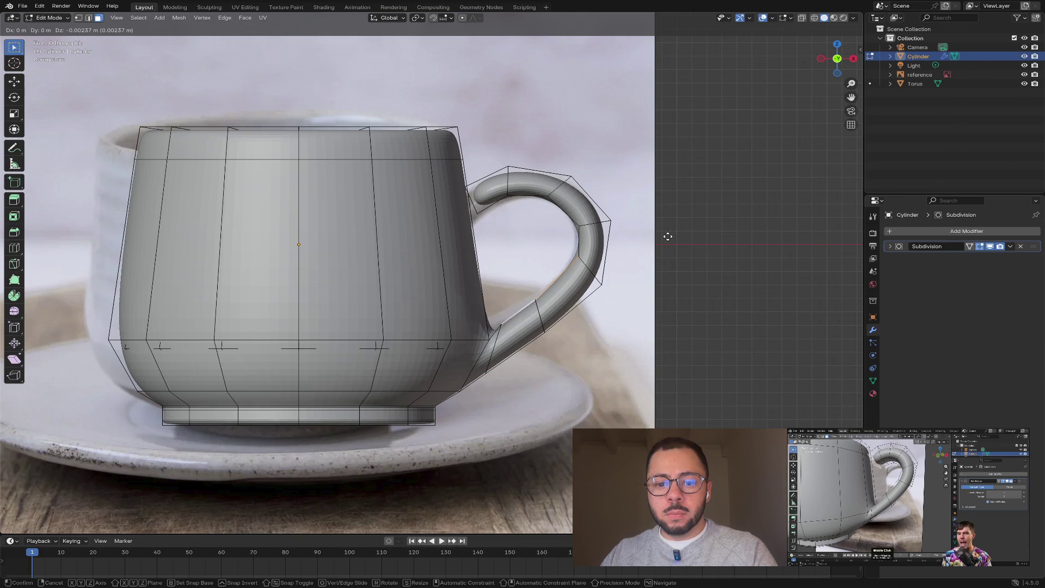
{"action": "left_click", "coordinate": [678, 232]}
{"action": "mouse_move", "coordinate": [679, 232]}
{"action": "middle_mouse_down"}
{"action": "mouse_move", "coordinate": [695, 228]}
{"action": "mouse_move", "coordinate": [702, 256]}
{"action": "mouse_move", "coordinate": [705, 241]}
{"action": "mouse_move", "coordinate": [691, 240]}
{"action": "middle_mouse_up"}
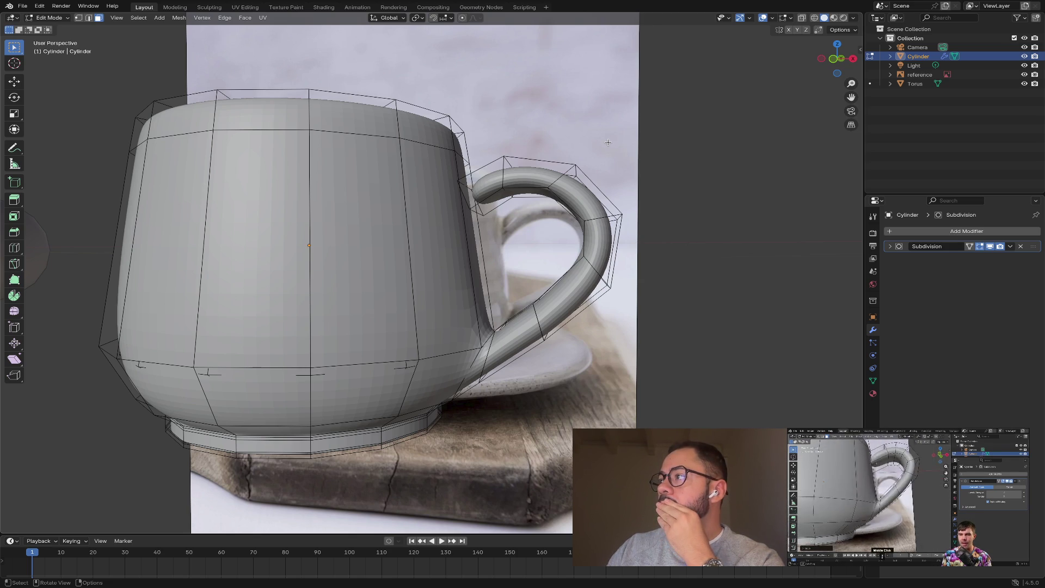
{"action": "mouse_move", "coordinate": [502, 150]}
{"action": "middle_mouse_down"}
{"action": "mouse_move", "coordinate": [569, 187]}
{"action": "mouse_move", "coordinate": [490, 248]}
{"action": "mouse_move", "coordinate": [399, 193]}
{"action": "mouse_move", "coordinate": [705, 214]}
{"action": "middle_mouse_up"}
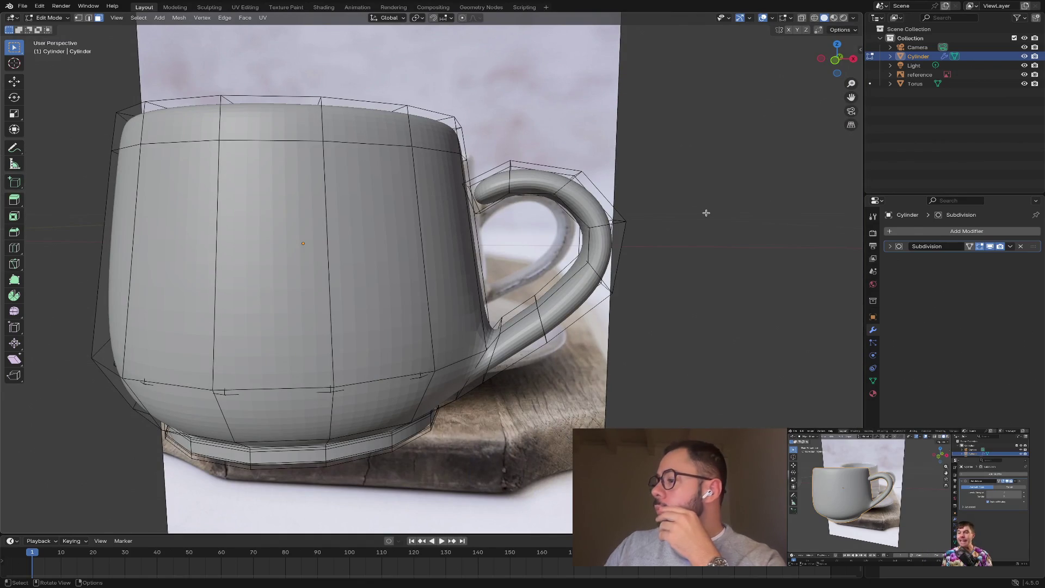
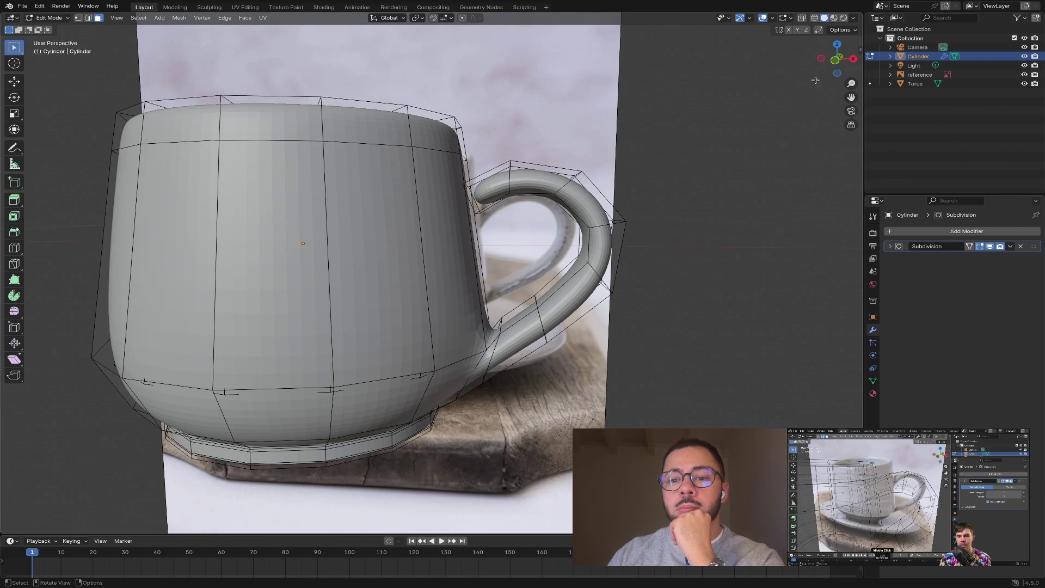
- Frame the handle's top joint from the front, briefly checking X-ray and wireframe display
{"action": "mouse_move", "coordinate": [653, 141]}
{"action": "middle_mouse_down"}
{"action": "mouse_move", "coordinate": [646, 236]}
{"action": "mouse_move", "coordinate": [660, 186]}
{"action": "middle_mouse_up"}
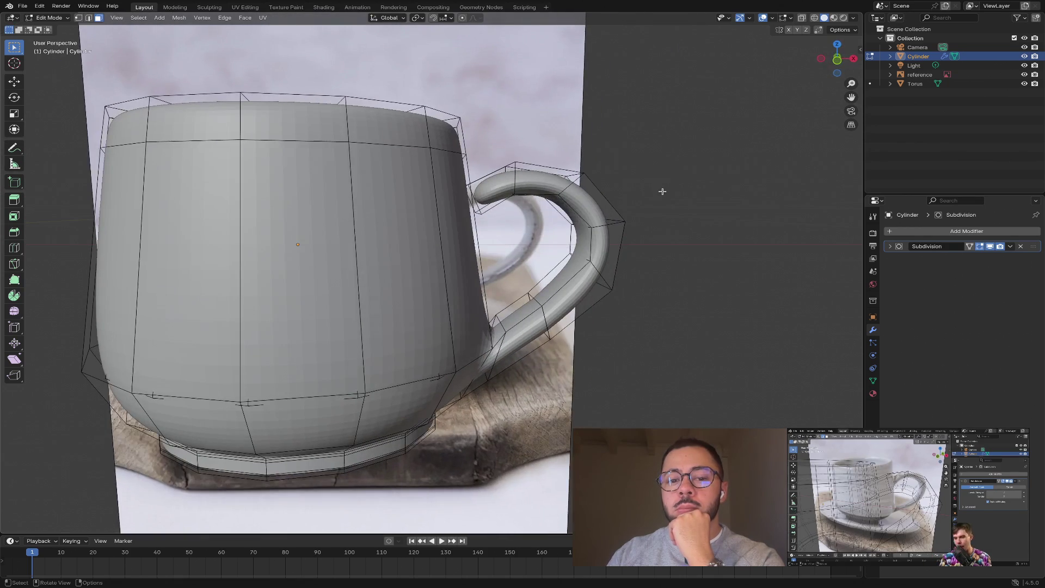
{"action": "left_click", "coordinate": [837, 60]}
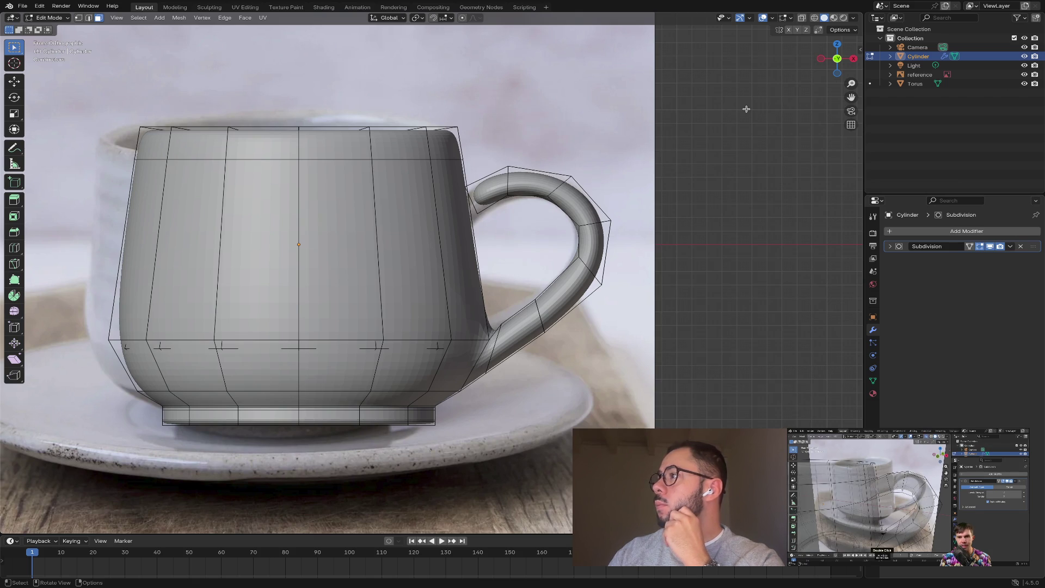
{"action": "left_click", "coordinate": [803, 19]}
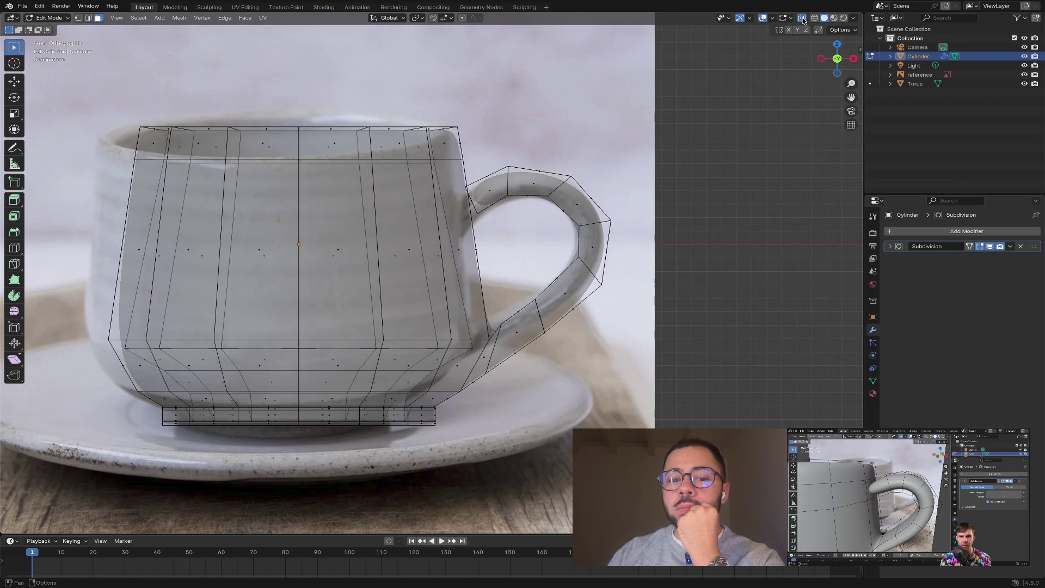
{"action": "left_click", "coordinate": [802, 19]}
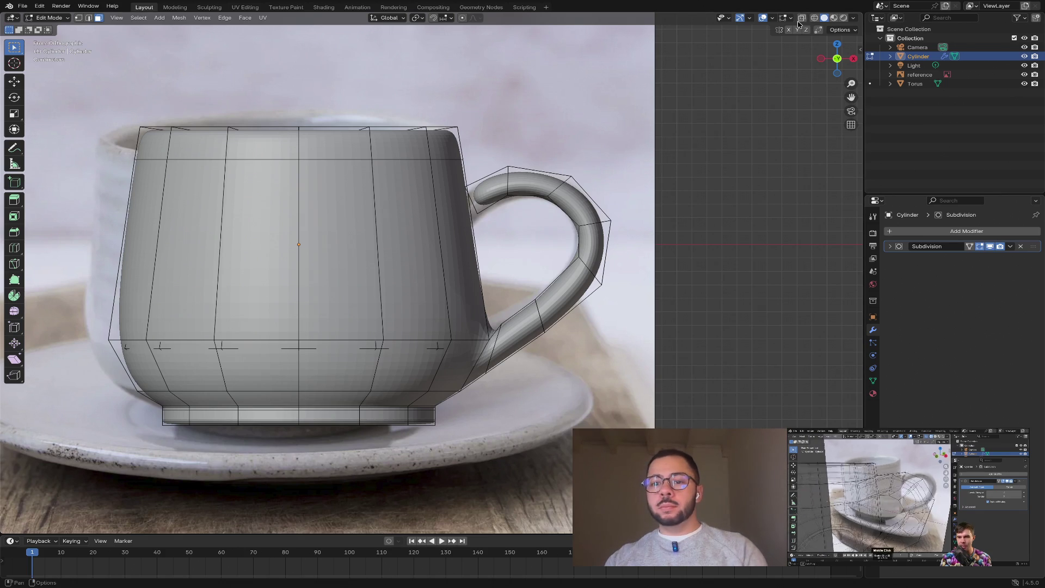
{"action": "left_click", "coordinate": [815, 18]}
{"action": "left_click", "coordinate": [824, 18]}
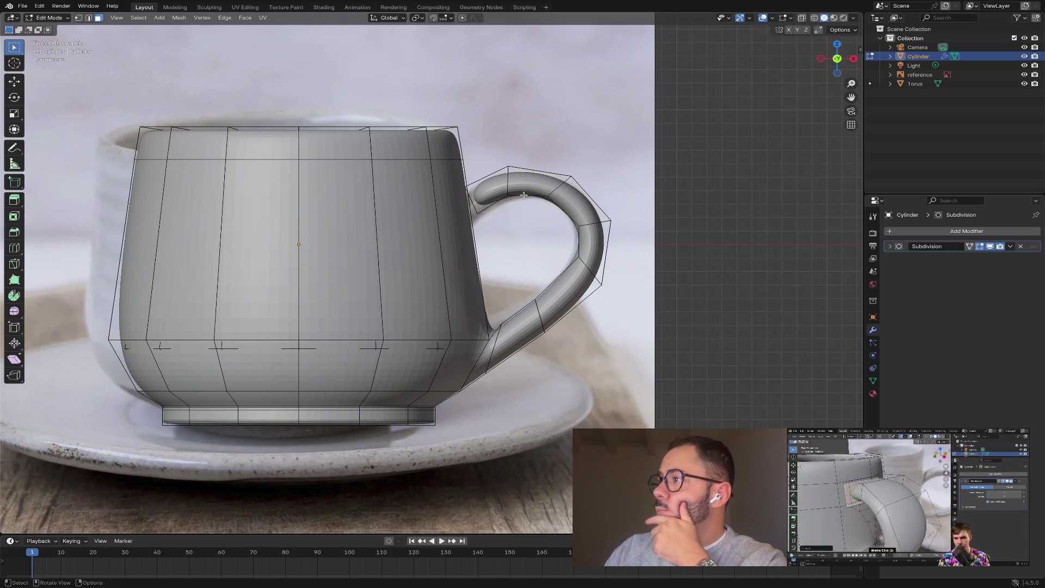
{"action": "scroll", "coordinate": [495, 193], "scroll_direction": "up", "scroll_amount": 3}
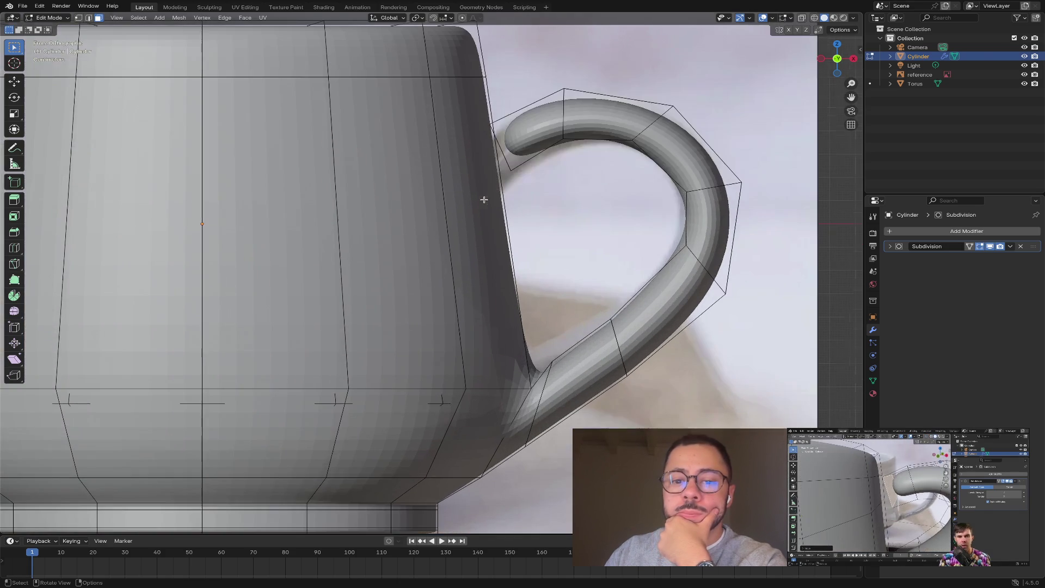
{"action": "mouse_move", "coordinate": [565, 195]}
{"action": "middle_mouse_down"}
{"action": "mouse_move", "coordinate": [578, 188]}
{"action": "mouse_move", "coordinate": [576, 224]}
{"action": "middle_mouse_up"}
{"action": "key", "text": "KP_1"}
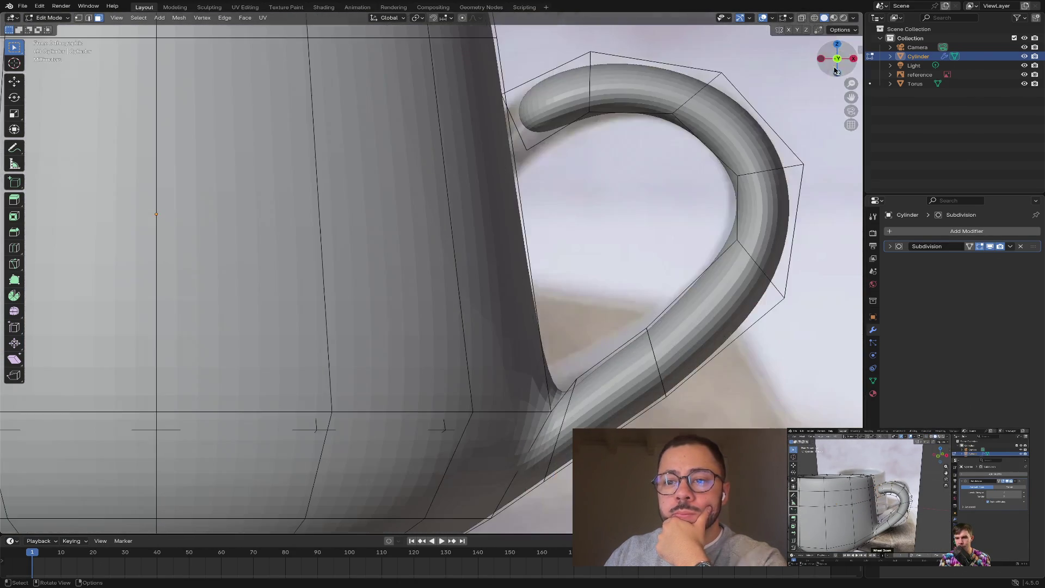
{"action": "mouse_move", "coordinate": [643, 171]}
{"action": "middle_mouse_down", "text": "shift"}
{"action": "mouse_move", "coordinate": [563, 242]}
{"action": "mouse_move", "coordinate": [528, 293]}
{"action": "middle_mouse_up", "text": "shift"}
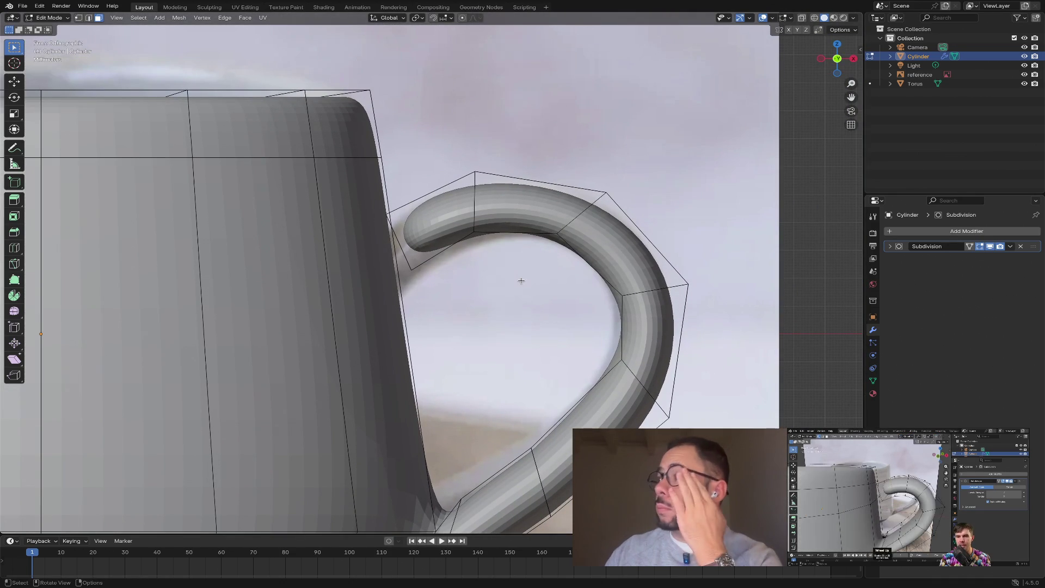
{"action": "middle_click_drag", "start_coordinate": [521, 280], "coordinate": [490, 265]}
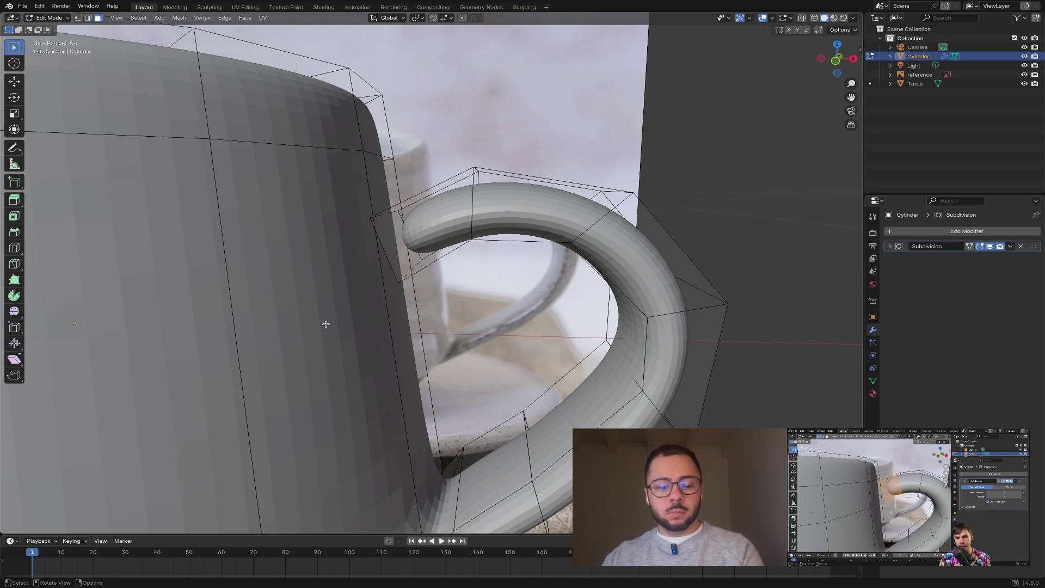
- Add two edge loops to the body, sliding both up level with the handle's top joint
{"action": "key", "text": "ctrl+r"}
{"action": "left_click", "coordinate": [380, 365]}
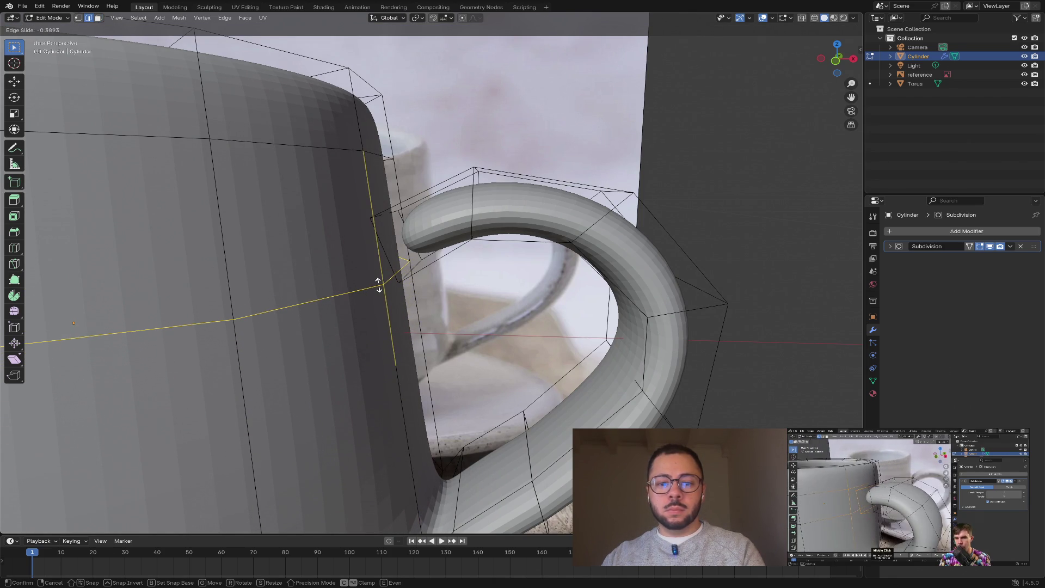
{"action": "left_click", "coordinate": [379, 284]}
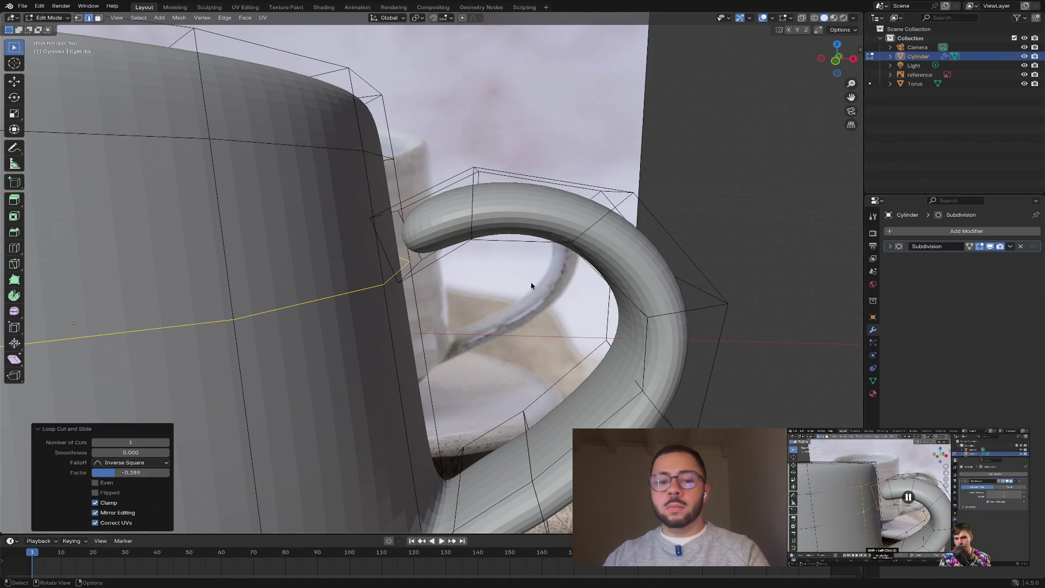
{"action": "left_click", "coordinate": [339, 205]}
{"action": "key", "text": "ctrl+r"}
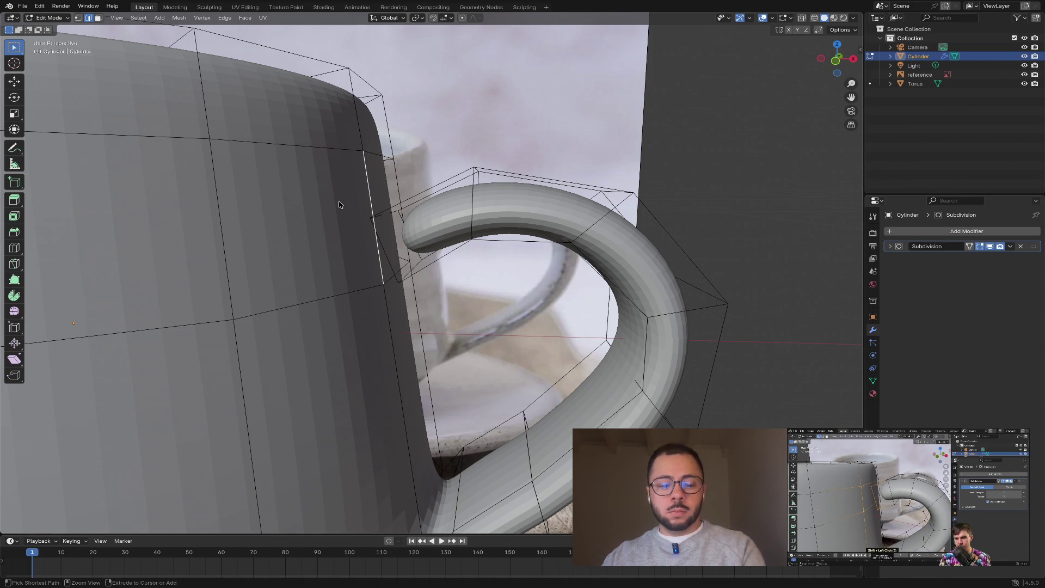
{"action": "left_click", "coordinate": [204, 215]}
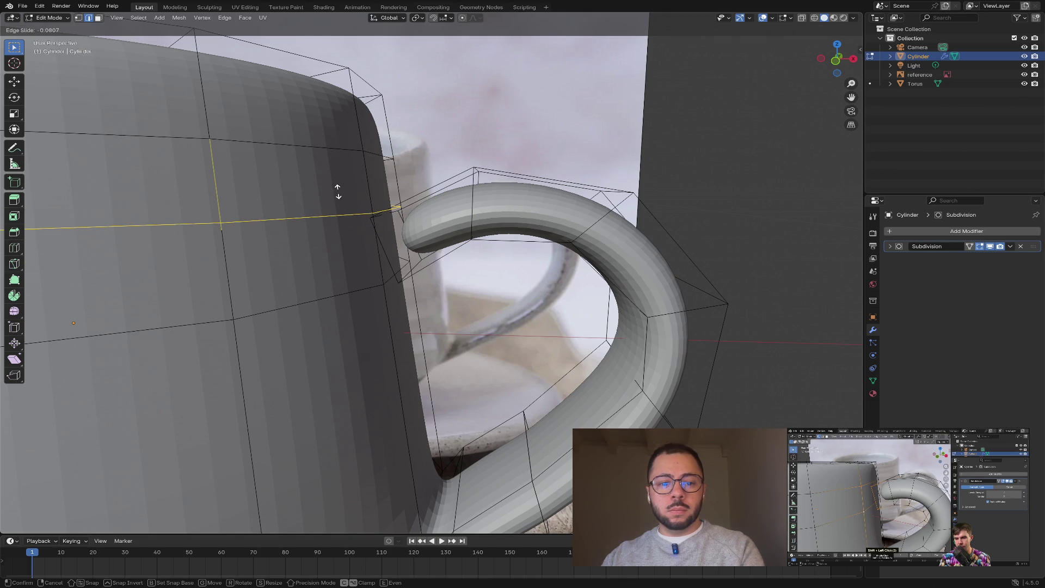
{"action": "left_click", "coordinate": [336, 197]}
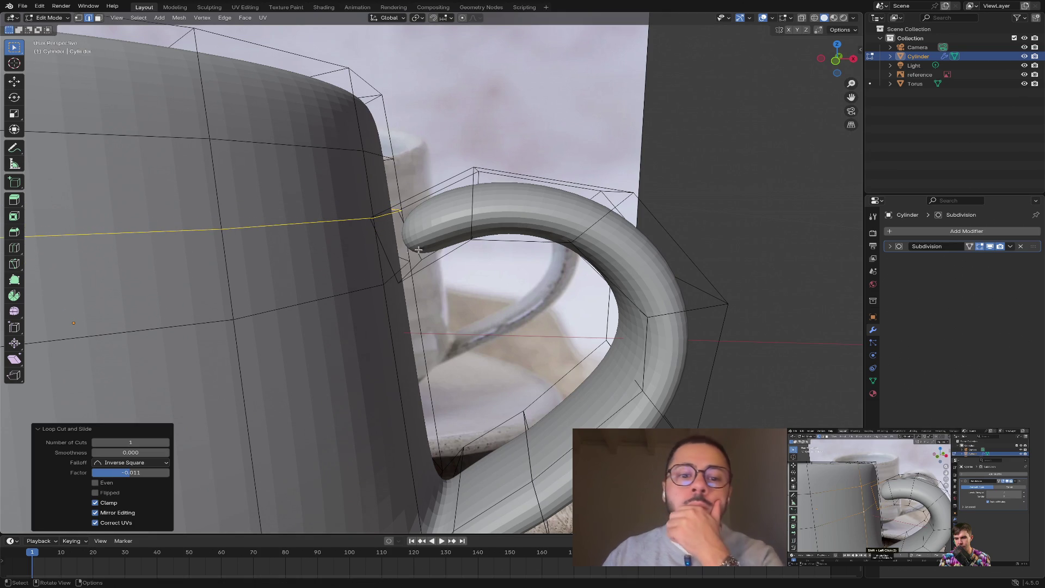
{"action": "left_click", "coordinate": [751, 158]}
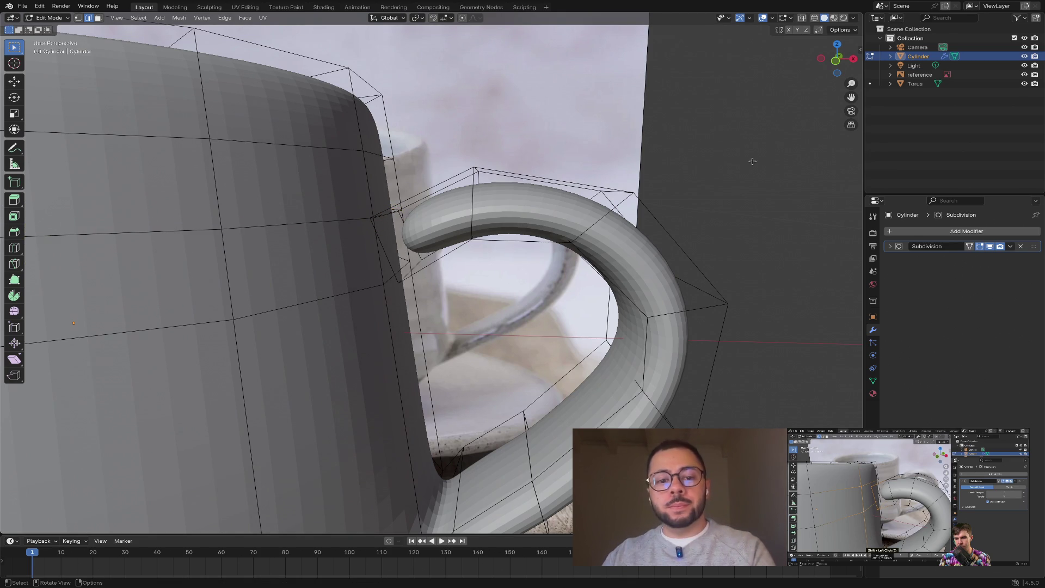
- In face select mode, select the body face where the handle's top attaches
{"action": "mouse_move", "coordinate": [401, 218]}
{"action": "middle_mouse_down"}
{"action": "mouse_move", "coordinate": [414, 229]}
{"action": "mouse_move", "coordinate": [431, 209]}
{"action": "middle_mouse_up"}
{"action": "scroll", "coordinate": [417, 232], "scroll_direction": "up", "scroll_amount": 5}
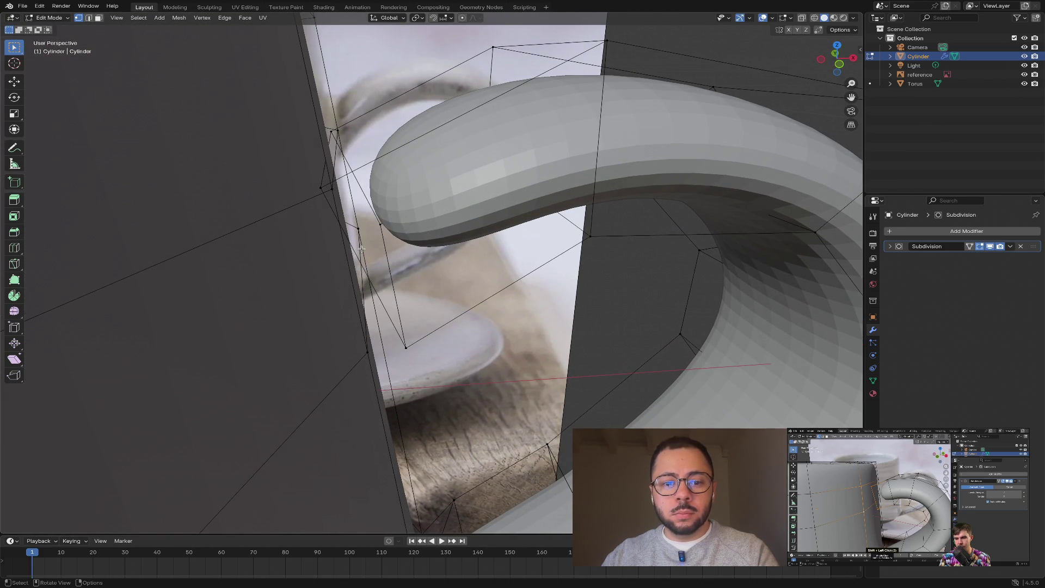
{"action": "key", "text": "3"}
{"action": "left_click", "coordinate": [377, 273]}
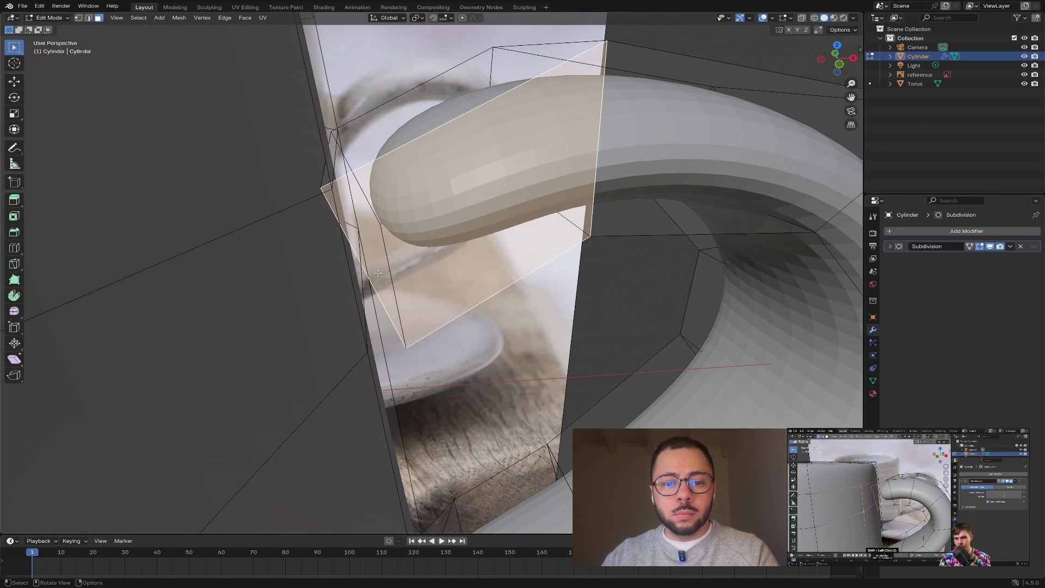
{"action": "mouse_move", "coordinate": [377, 273]}
{"action": "middle_mouse_down"}
{"action": "mouse_move", "coordinate": [389, 283]}
{"action": "mouse_move", "coordinate": [392, 221]}
{"action": "mouse_move", "coordinate": [452, 230]}
{"action": "mouse_move", "coordinate": [690, 160]}
{"action": "middle_mouse_up"}
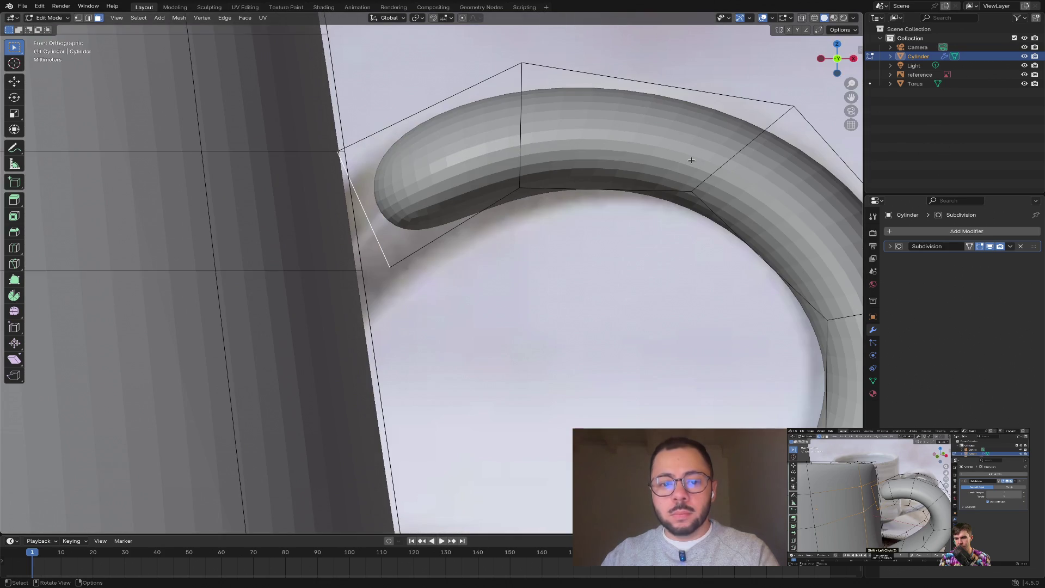
- Rotate that face about 12.1 degrees, undoing a trial move afterward
{"action": "key", "text": "r"}
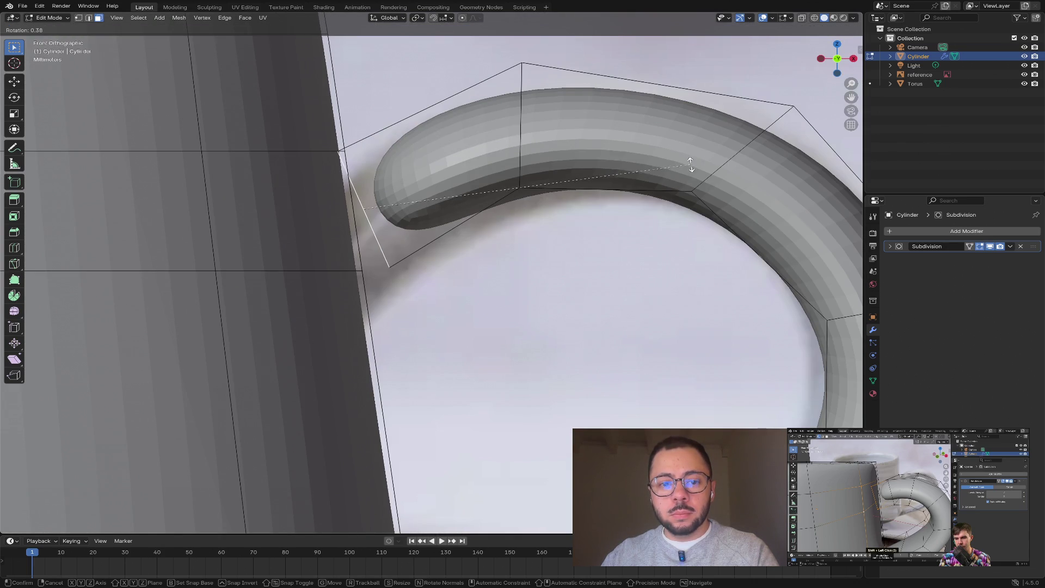
{"action": "left_click", "coordinate": [656, 224]}
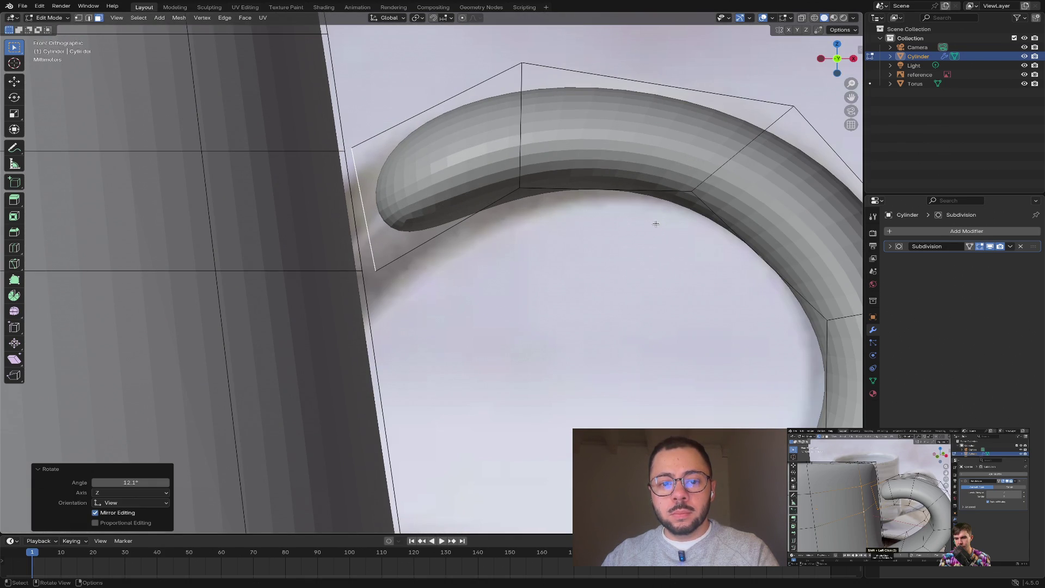
{"action": "key", "text": "g"}
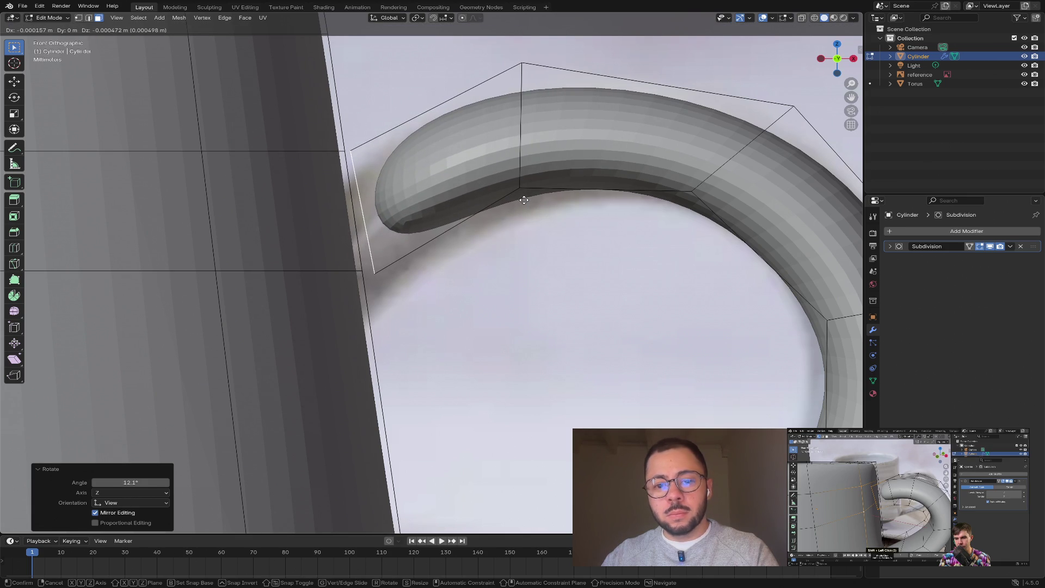
{"action": "left_click", "coordinate": [527, 199]}
{"action": "key", "text": "ctrl+z"}
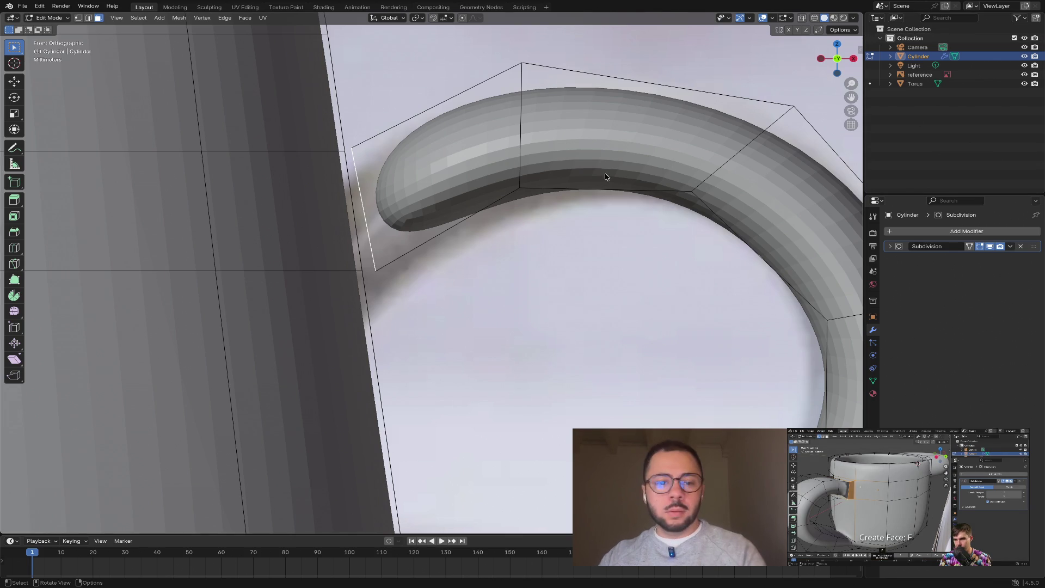
- Select vertices between the handle end and the mug wall and fill a face between them
{"action": "middle_click_drag", "start_coordinate": [606, 175], "coordinate": [468, 187]}
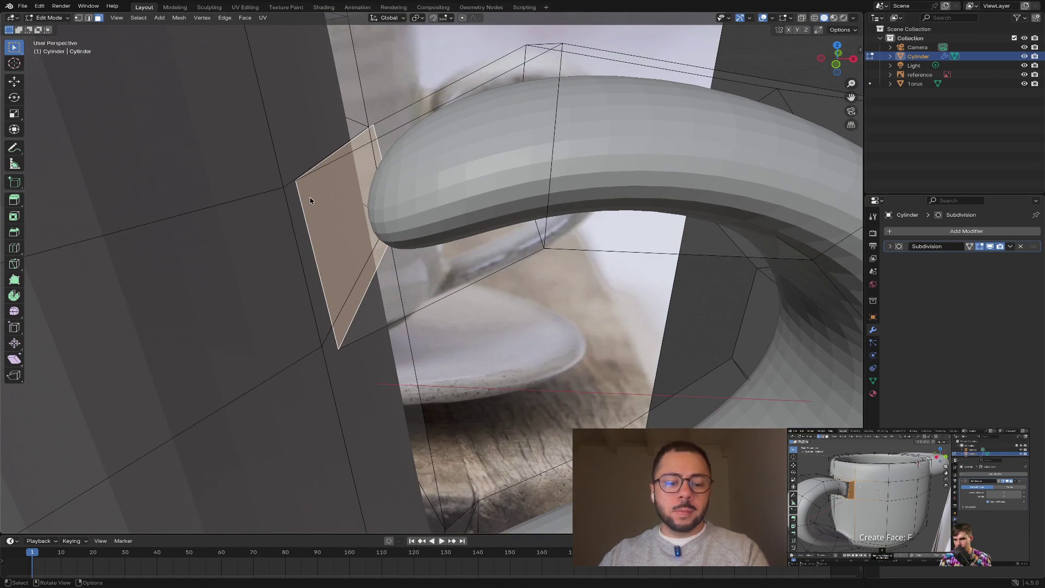
{"action": "key", "text": "alt+a"}
{"action": "key", "text": "1"}
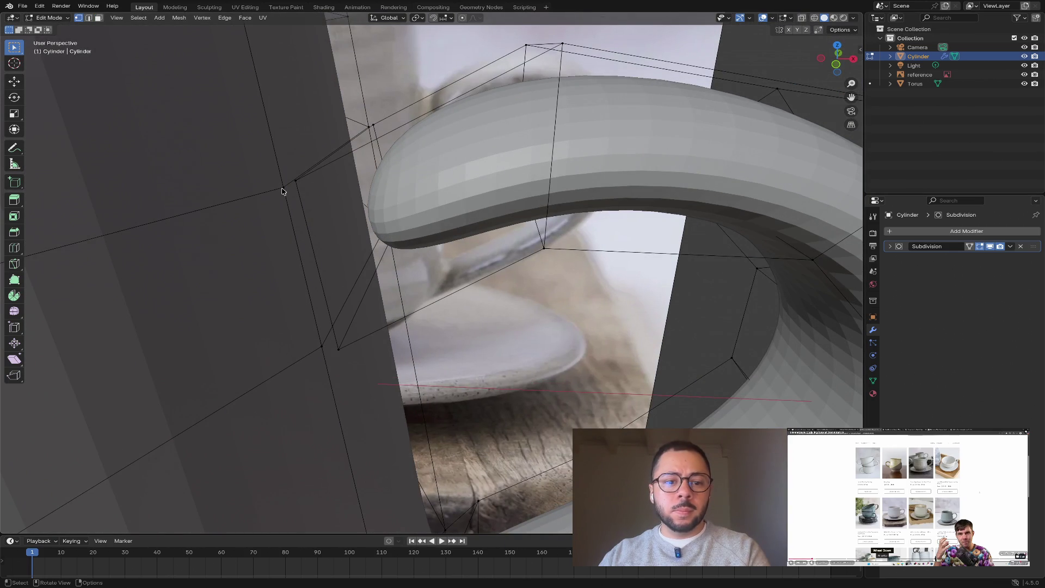
{"action": "left_click", "coordinate": [282, 189]}
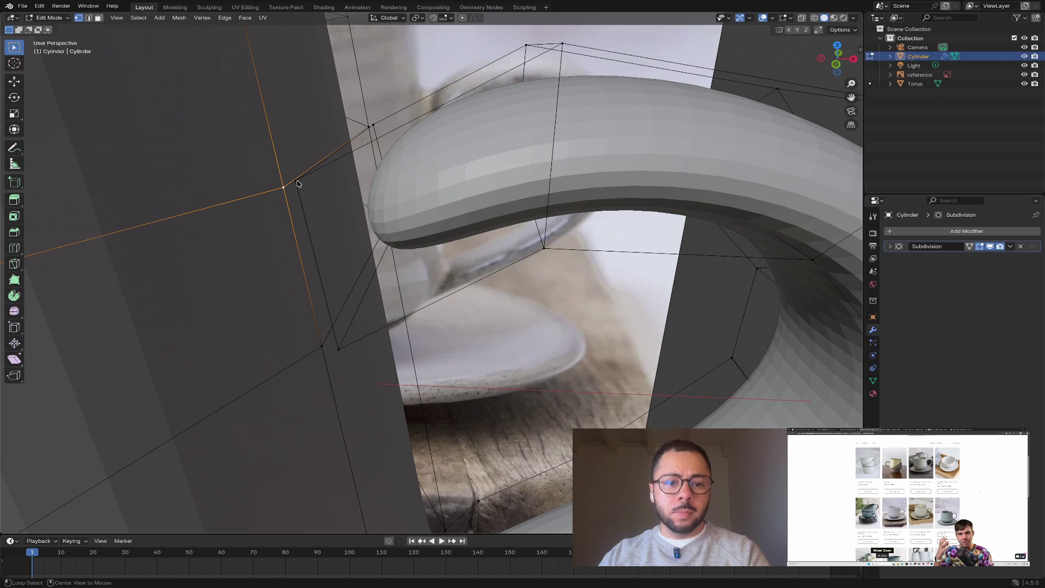
{"action": "left_click", "coordinate": [297, 183], "text": "alt"}
{"action": "left_click", "coordinate": [283, 190], "text": "shift"}
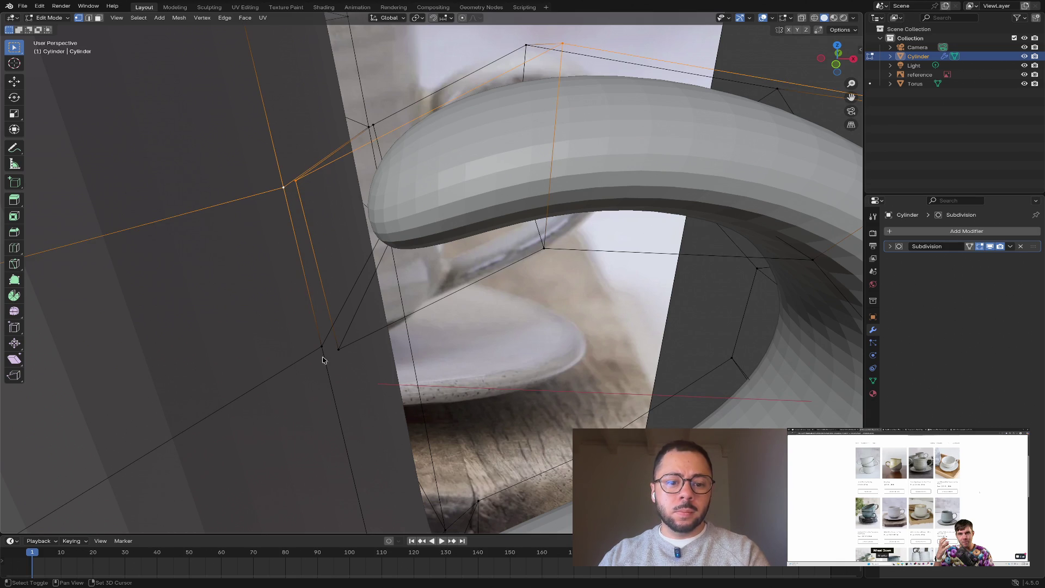
{"action": "left_click", "coordinate": [339, 350], "text": "shift"}
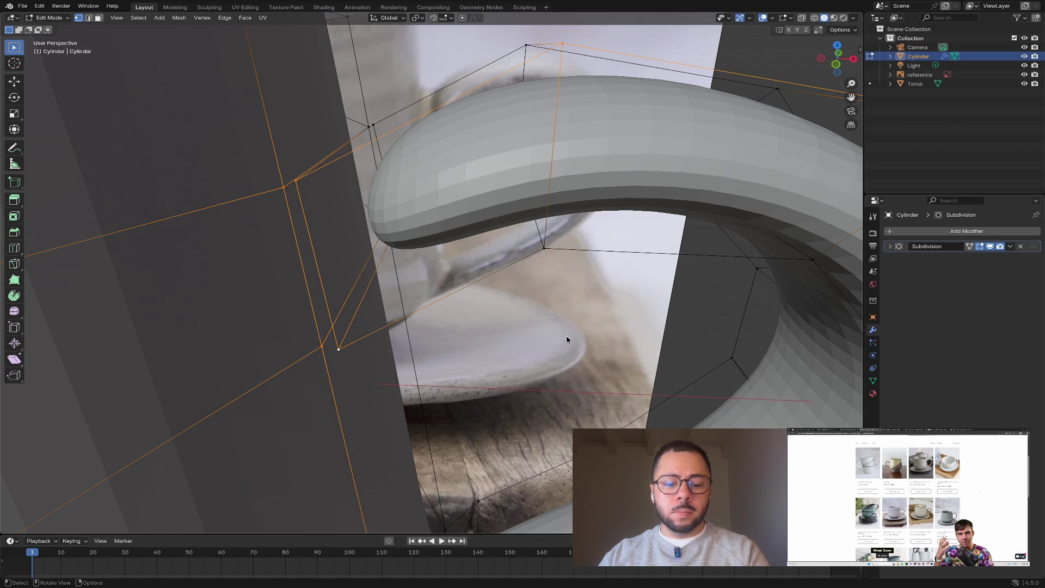
{"action": "key", "text": "f"}
{"action": "mouse_move", "coordinate": [564, 340]}
{"action": "middle_mouse_down"}
{"action": "mouse_move", "coordinate": [546, 328]}
{"action": "mouse_move", "coordinate": [551, 311]}
{"action": "mouse_move", "coordinate": [554, 320]}
{"action": "middle_mouse_up"}
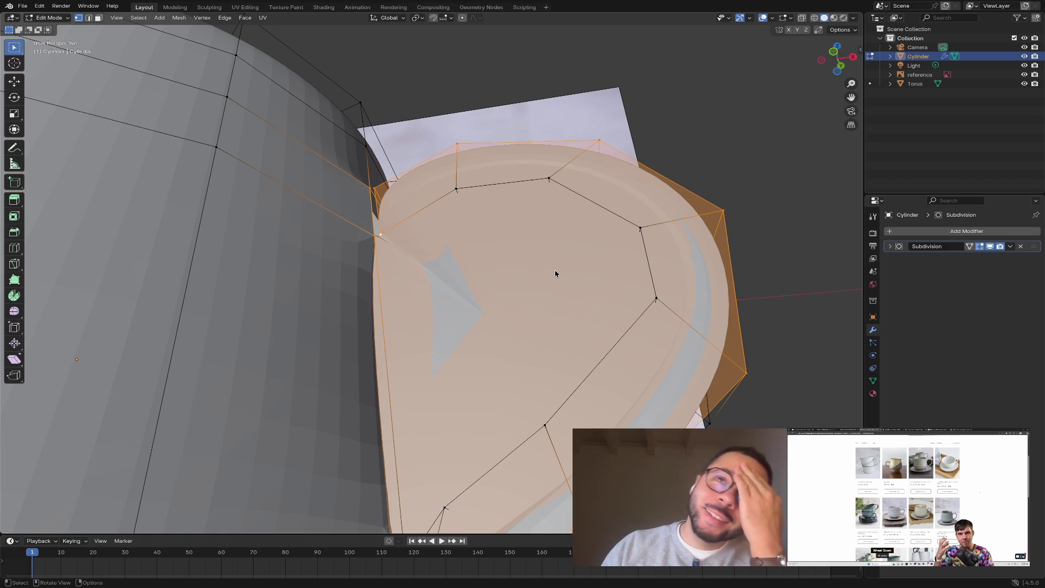
{"action": "scroll", "coordinate": [555, 272], "scroll_direction": "down", "scroll_amount": 6}
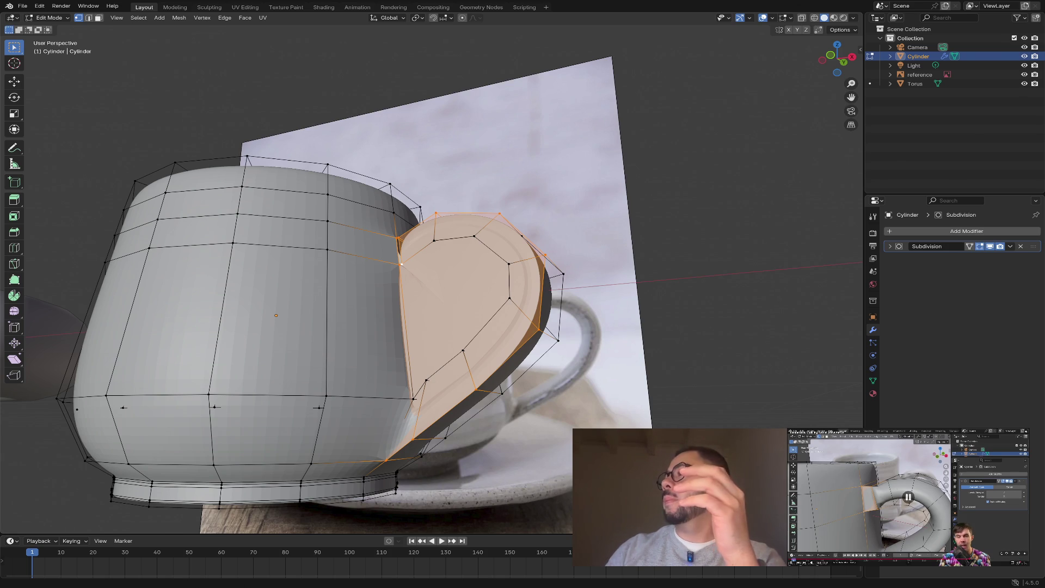
- Clear the handle end selection and zoom in on the top joint
{"action": "left_click", "coordinate": [680, 288]}
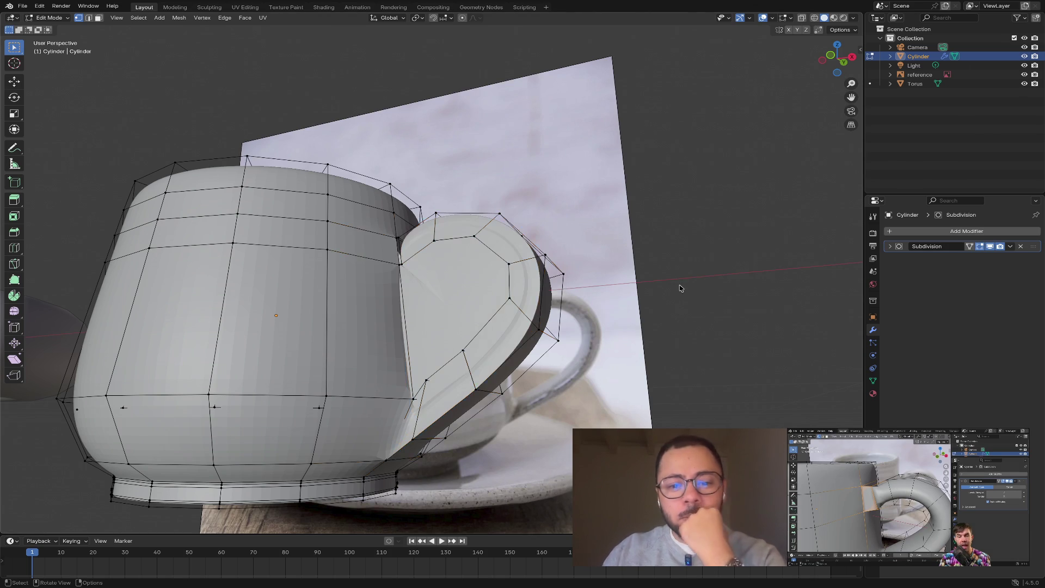
{"action": "middle_click_drag", "start_coordinate": [680, 288], "coordinate": [707, 311]}
{"action": "key", "text": "ctrl+z"}
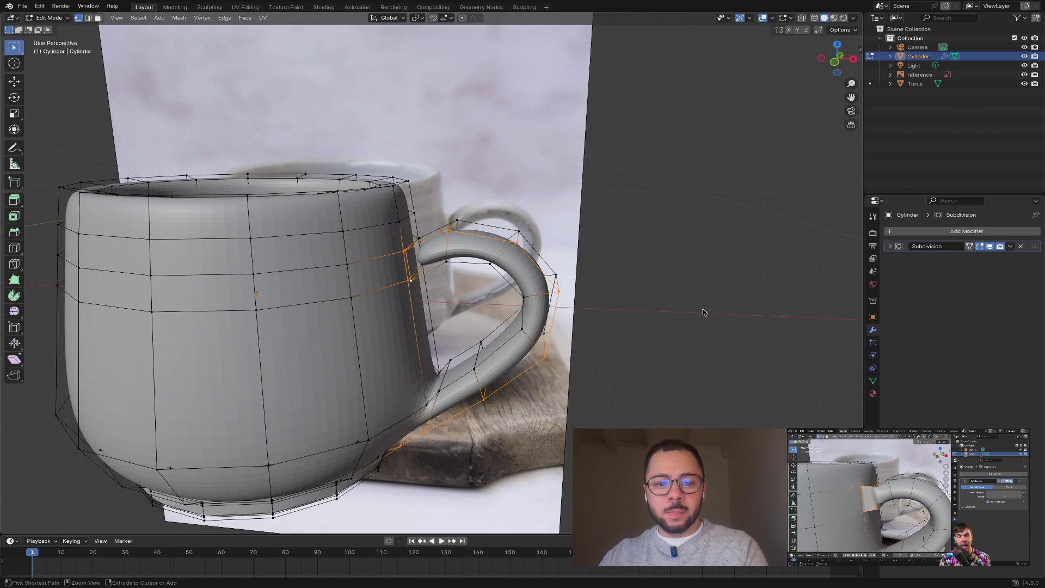
{"action": "left_click", "coordinate": [692, 339]}
{"action": "scroll", "coordinate": [666, 327], "scroll_direction": "up", "scroll_amount": 3}
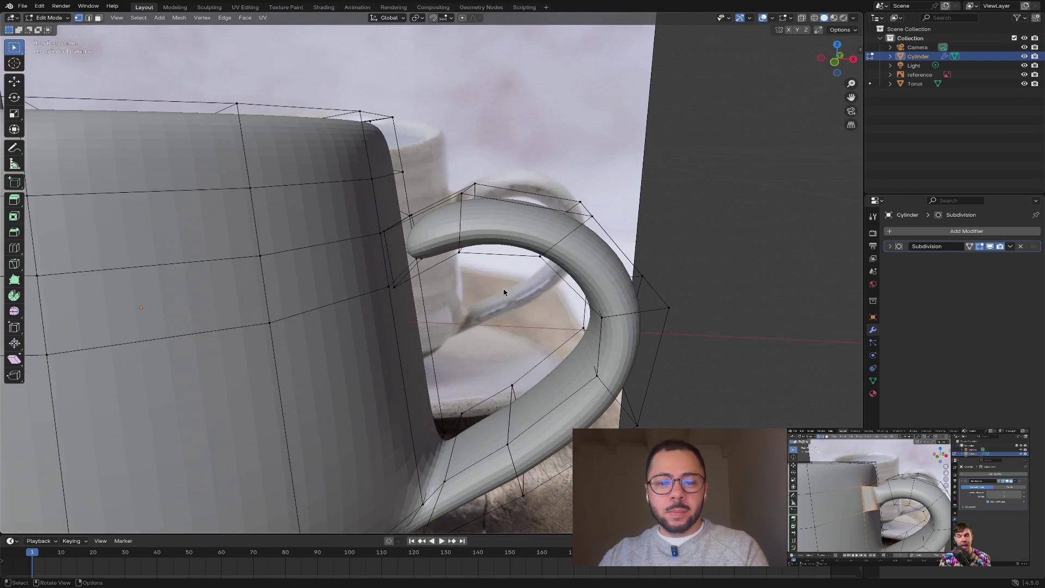
{"action": "scroll", "coordinate": [503, 293], "scroll_direction": "up", "scroll_amount": 2}
- Select the mug-wall vertices beside the handle's top end
{"action": "left_click", "coordinate": [334, 197]}
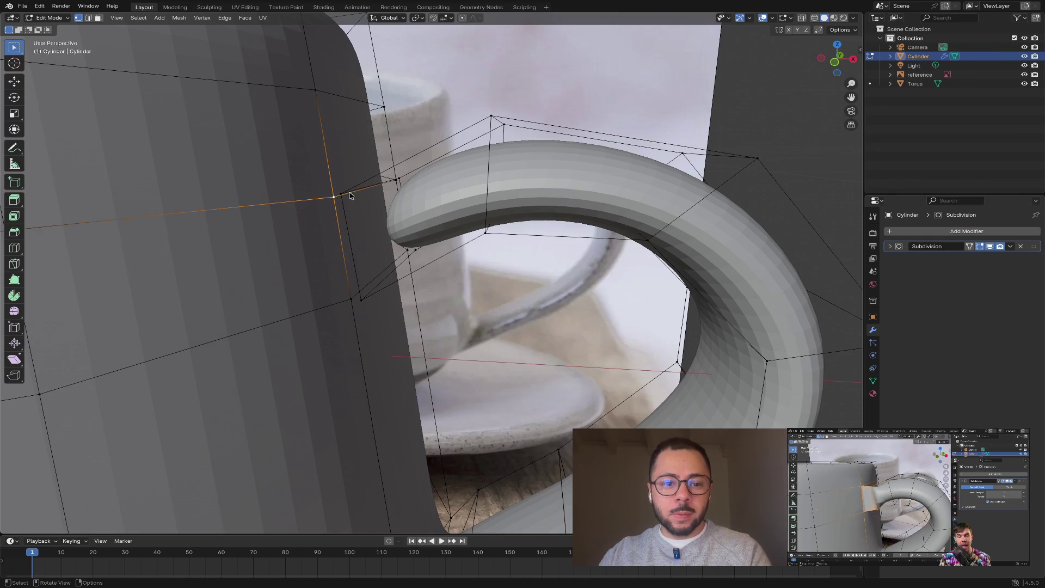
{"action": "left_click", "coordinate": [342, 194], "text": "shift"}
{"action": "left_click", "coordinate": [352, 301], "text": "shift"}
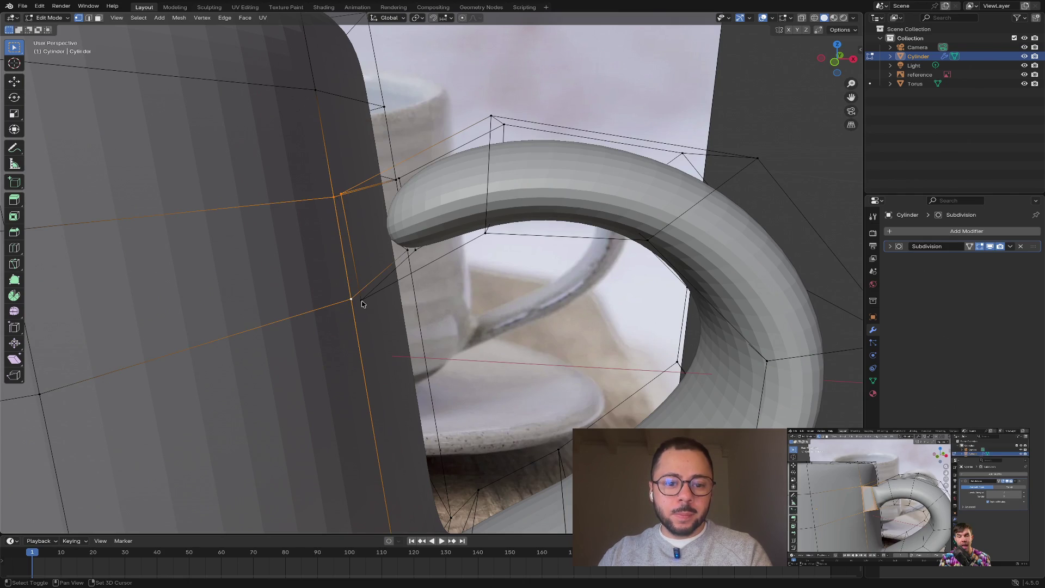
{"action": "scroll", "coordinate": [475, 311], "scroll_direction": "down", "scroll_amount": 6}
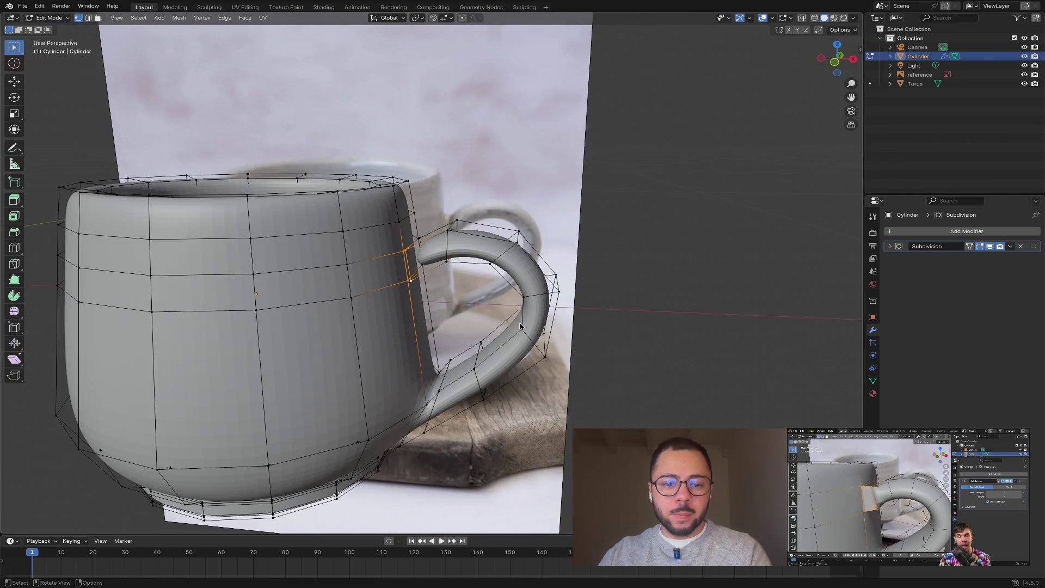
{"action": "scroll", "coordinate": [474, 311], "scroll_direction": "up", "scroll_amount": 6}
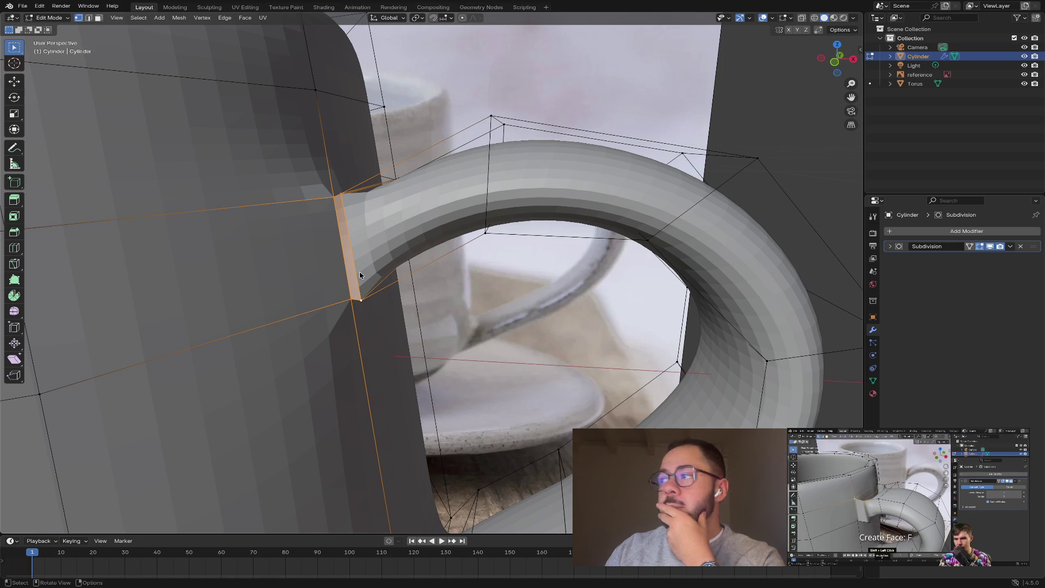
{"action": "mouse_move", "coordinate": [348, 217]}
{"action": "middle_mouse_down"}
{"action": "mouse_move", "coordinate": [378, 214]}
{"action": "mouse_move", "coordinate": [383, 239]}
{"action": "middle_mouse_up"}
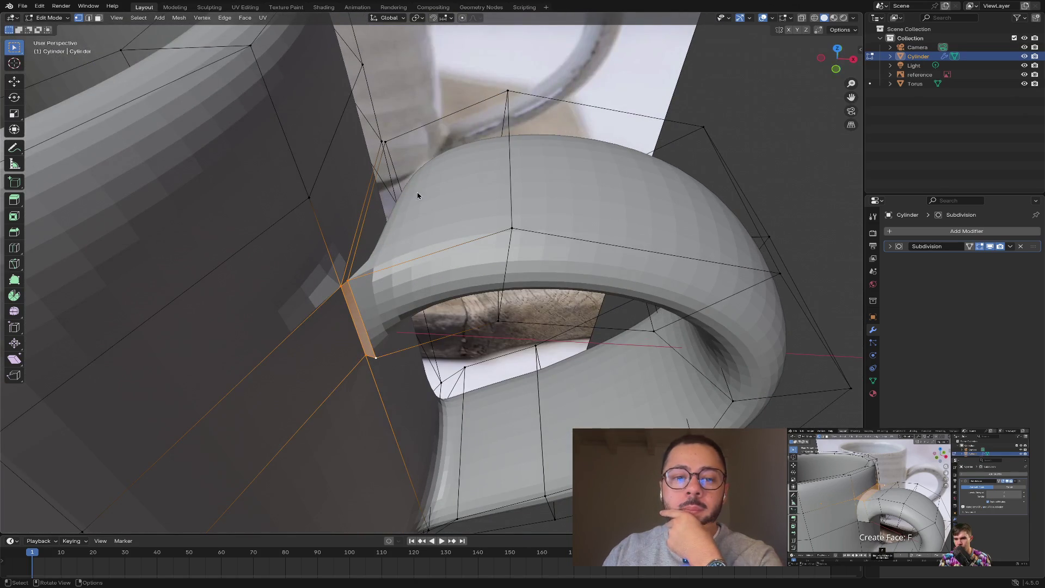
{"action": "scroll", "coordinate": [376, 135], "scroll_direction": "up", "scroll_amount": 3}
{"action": "scroll", "coordinate": [376, 136], "scroll_direction": "up", "scroll_amount": 5}
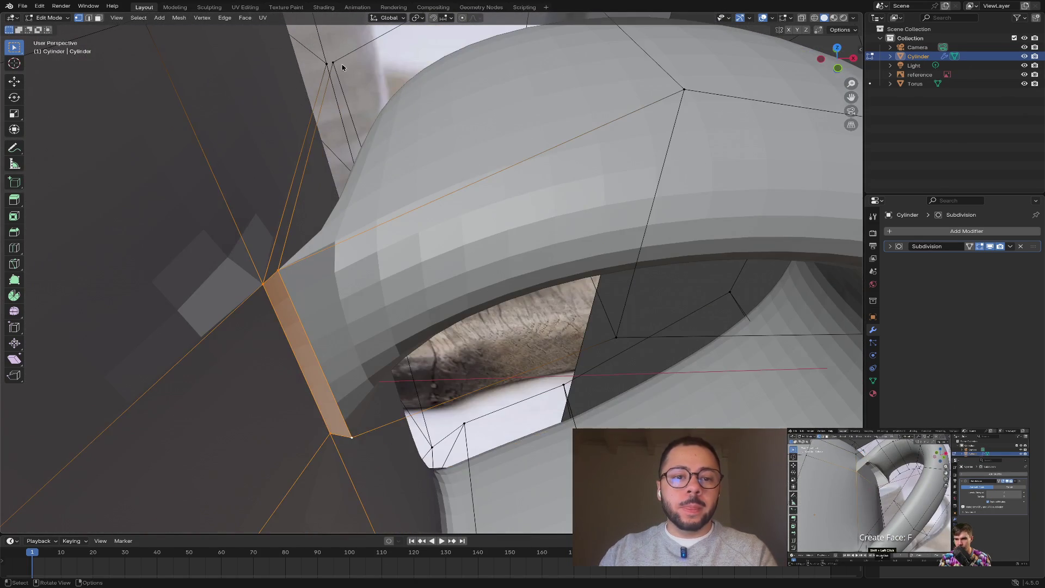
- Select matching vertices on the handle joint and its underside
{"action": "left_click", "coordinate": [328, 67]}
{"action": "left_click", "coordinate": [333, 62]}
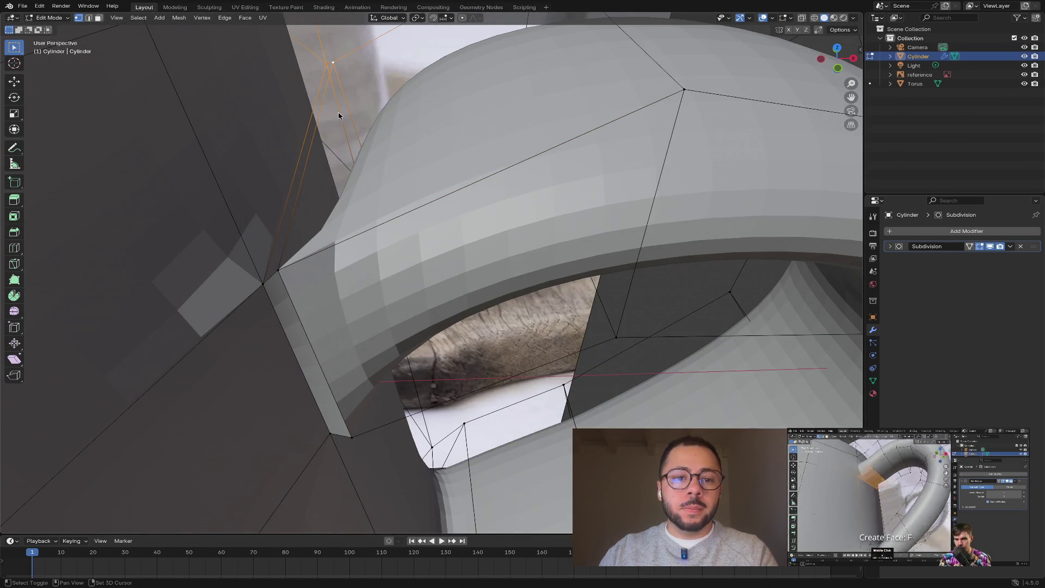
{"action": "left_click", "coordinate": [263, 283], "text": "shift"}
{"action": "left_click", "coordinate": [278, 270], "text": "shift"}
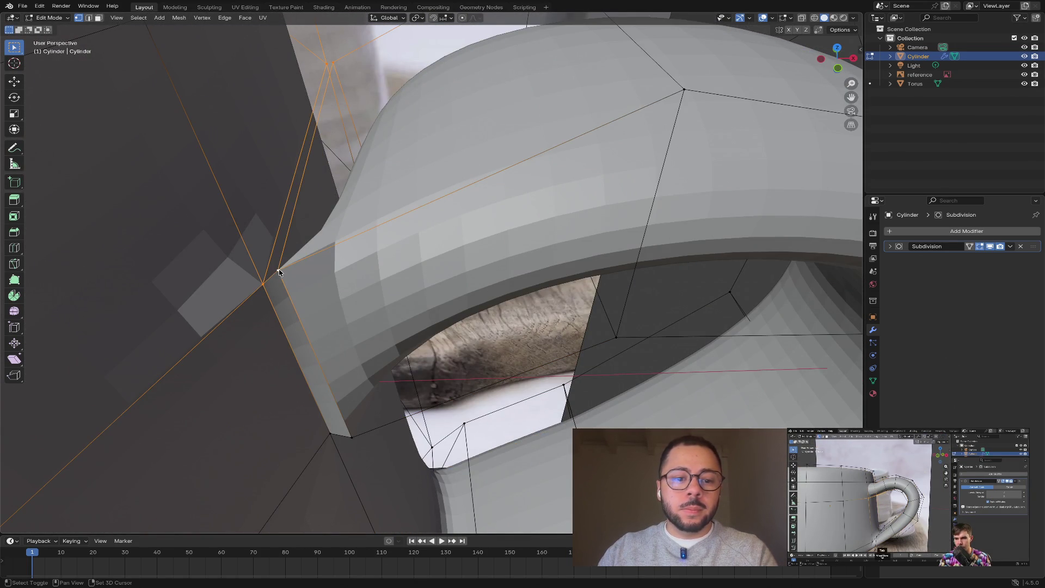
{"action": "mouse_move", "coordinate": [338, 268]}
{"action": "middle_mouse_down"}
{"action": "mouse_move", "coordinate": [466, 206]}
{"action": "mouse_move", "coordinate": [406, 224]}
{"action": "mouse_move", "coordinate": [285, 186]}
{"action": "mouse_move", "coordinate": [634, 181]}
{"action": "middle_mouse_up"}
{"action": "left_click", "coordinate": [695, 226]}
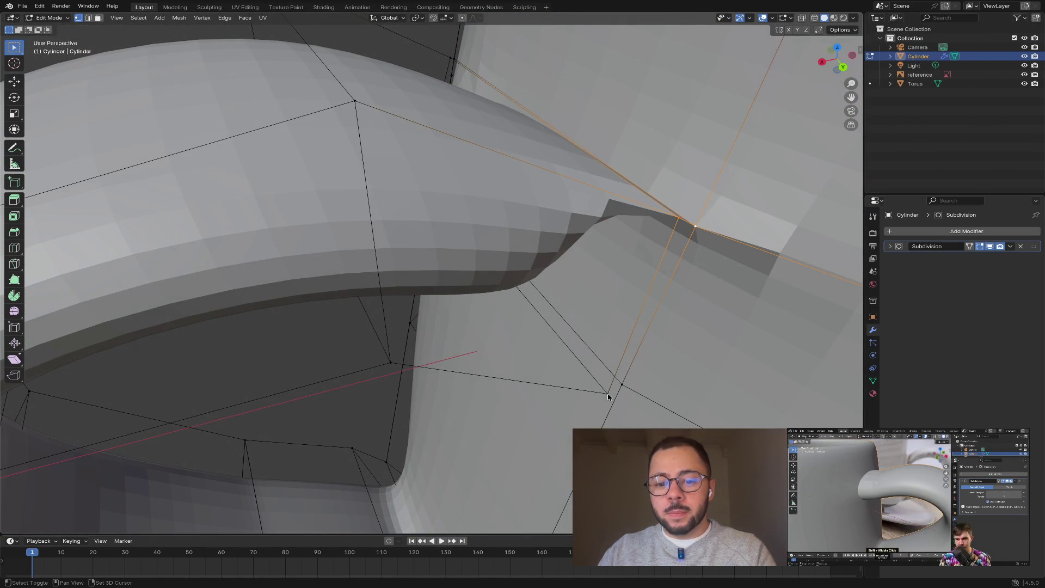
{"action": "left_click", "coordinate": [623, 388], "text": "shift"}
{"action": "left_click", "coordinate": [623, 384], "text": "shift"}
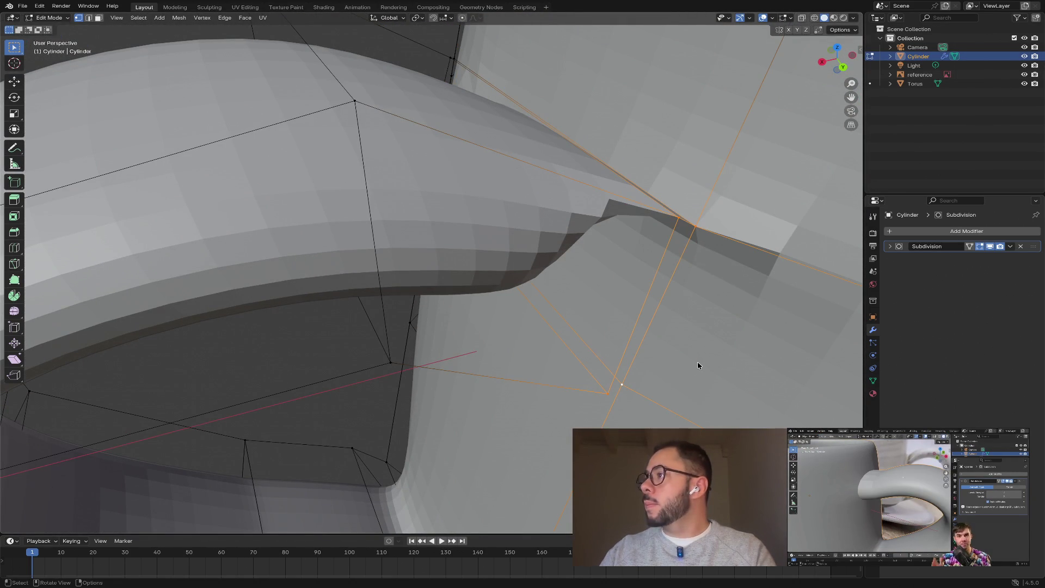
- Select four corner vertices under the joint and fill a face between them
{"action": "mouse_move", "coordinate": [698, 366]}
{"action": "middle_mouse_down"}
{"action": "mouse_move", "coordinate": [562, 323]}
{"action": "mouse_move", "coordinate": [570, 290]}
{"action": "mouse_move", "coordinate": [626, 245]}
{"action": "mouse_move", "coordinate": [634, 243]}
{"action": "mouse_move", "coordinate": [644, 292]}
{"action": "middle_mouse_up"}
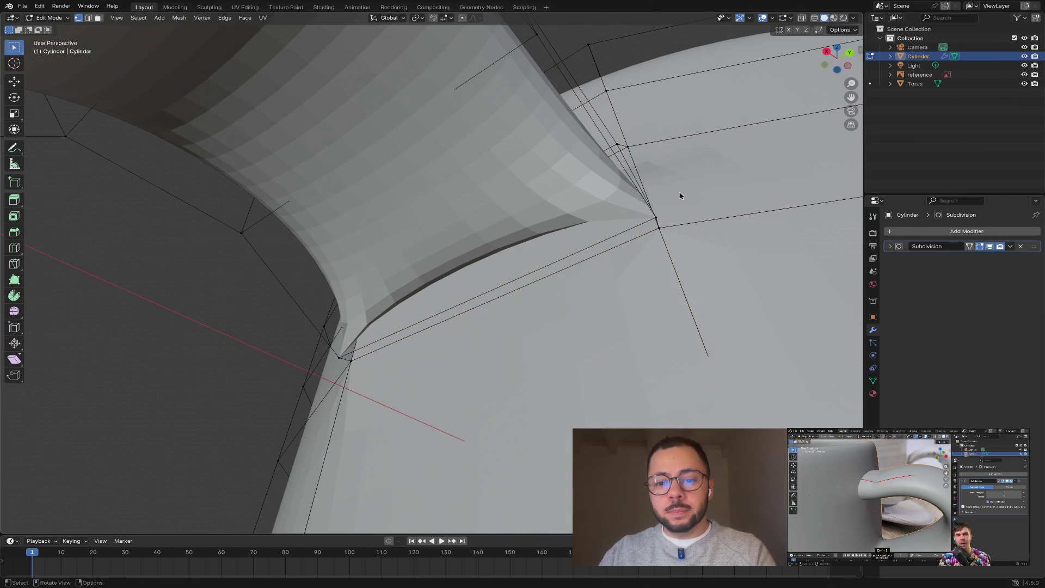
{"action": "left_click", "coordinate": [656, 218], "text": "shift"}
{"action": "left_click", "coordinate": [658, 230], "text": "shift"}
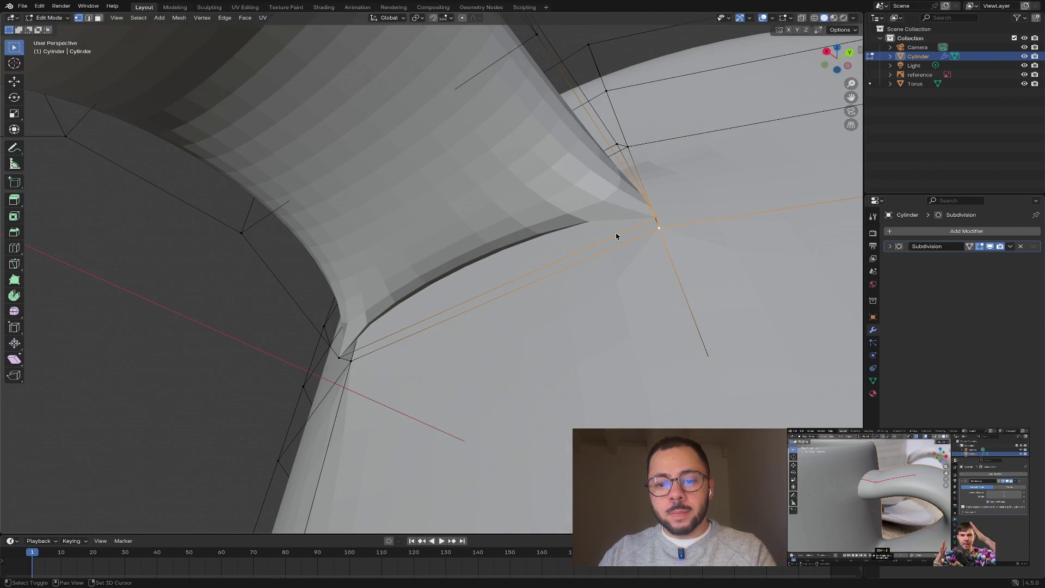
{"action": "left_click", "coordinate": [338, 358], "text": "shift"}
{"action": "left_click", "coordinate": [351, 361], "text": "shift"}
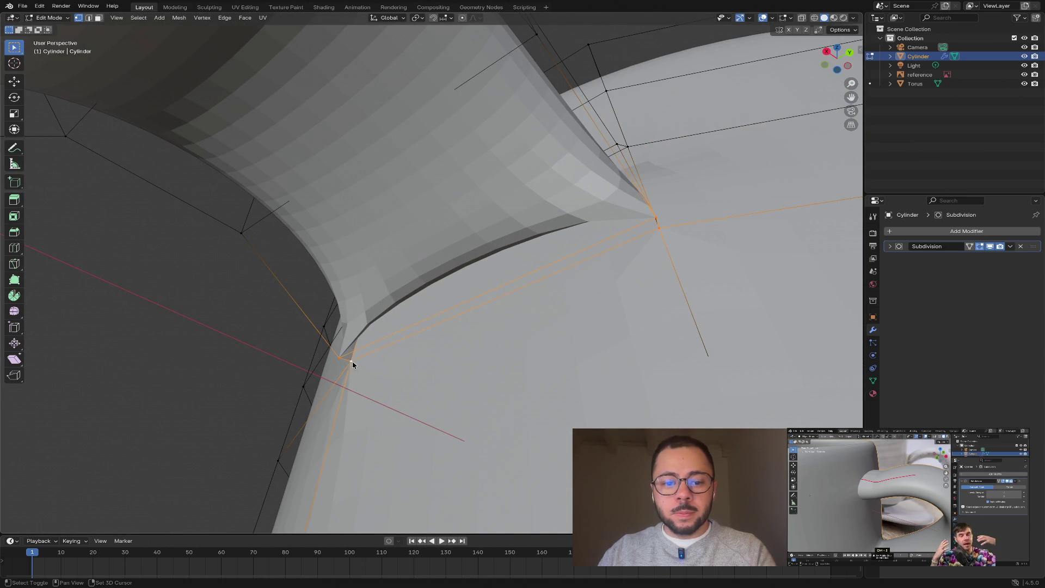
{"action": "key", "text": "f"}
- Deselect and return to Object Mode to review the joined handle
{"action": "mouse_move", "coordinate": [586, 345]}
{"action": "middle_mouse_down"}
{"action": "mouse_move", "coordinate": [522, 315]}
{"action": "mouse_move", "coordinate": [626, 334]}
{"action": "mouse_move", "coordinate": [642, 359]}
{"action": "mouse_move", "coordinate": [725, 277]}
{"action": "middle_mouse_up"}
{"action": "left_click", "coordinate": [737, 196]}
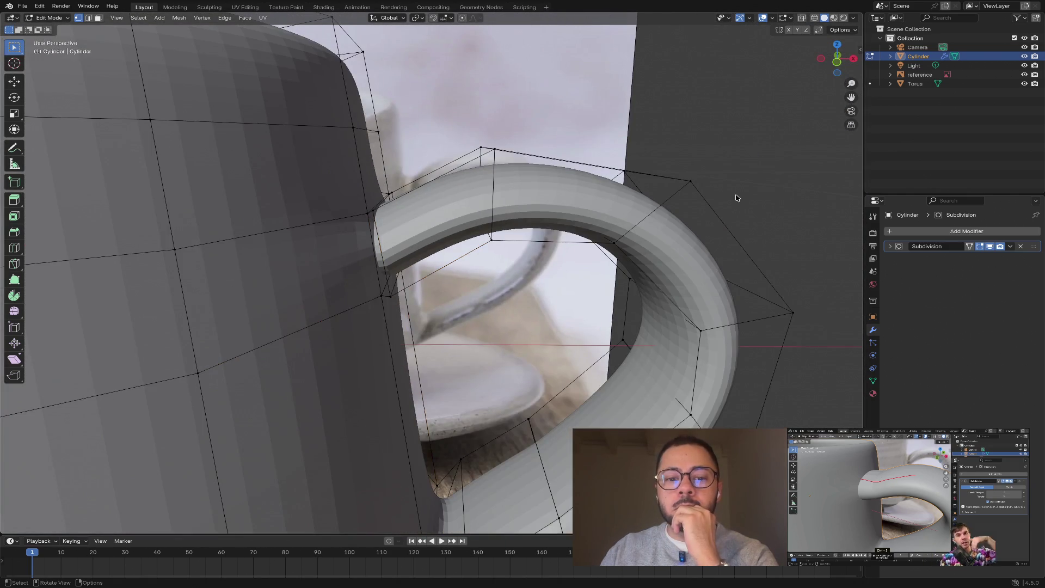
{"action": "scroll", "coordinate": [726, 212], "scroll_direction": "down", "scroll_amount": 3}
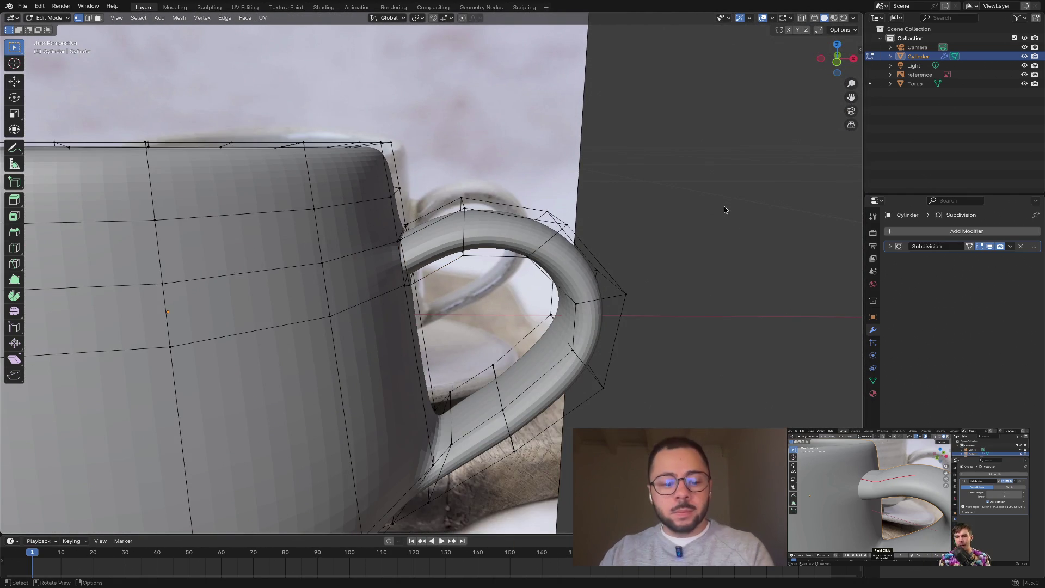
{"action": "key", "text": "Tab"}
- Orbit in on the handle joint and select the reference image object
{"action": "mouse_move", "coordinate": [713, 212]}
{"action": "middle_mouse_down"}
{"action": "mouse_move", "coordinate": [638, 230]}
{"action": "mouse_move", "coordinate": [530, 211]}
{"action": "mouse_move", "coordinate": [624, 221]}
{"action": "middle_mouse_up"}
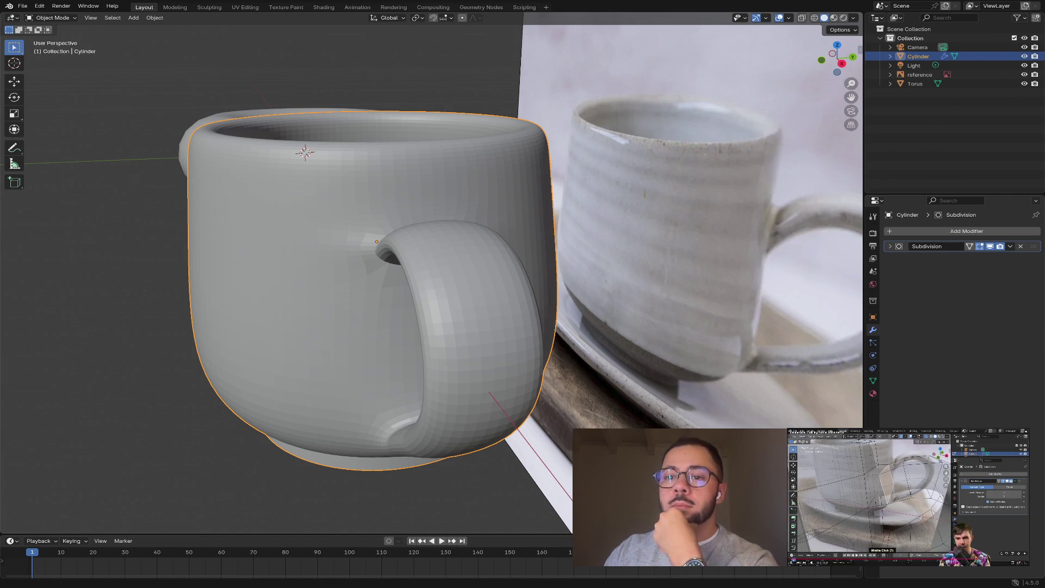
{"action": "middle_click_drag", "start_coordinate": [532, 263], "coordinate": [541, 270]}
{"action": "scroll", "coordinate": [541, 270], "scroll_direction": "up", "scroll_amount": 5}
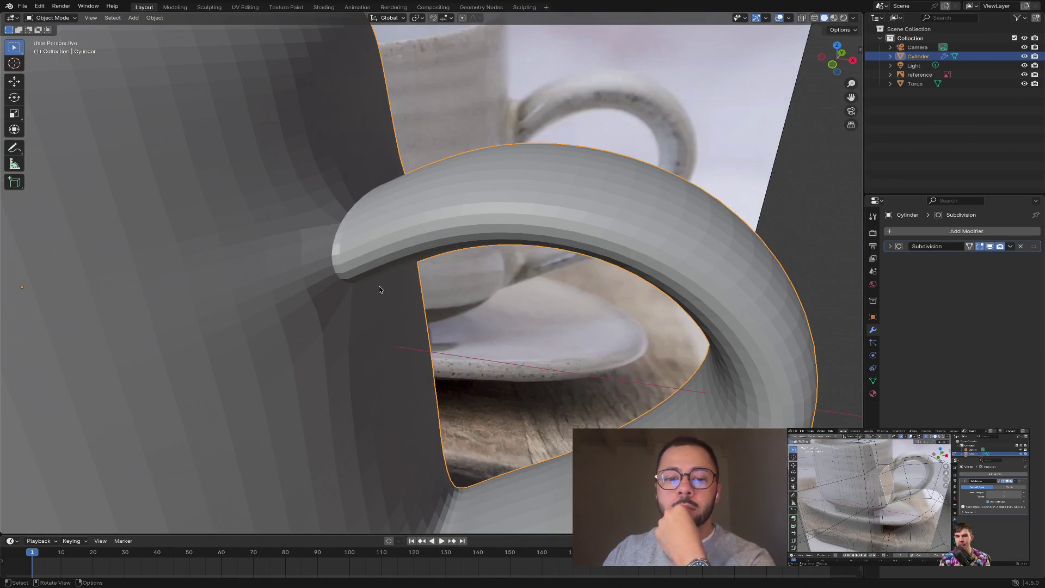
{"action": "middle_click_drag", "start_coordinate": [428, 272], "coordinate": [379, 271]}
{"action": "left_click", "coordinate": [340, 306]}
{"action": "middle_click_drag", "start_coordinate": [343, 305], "coordinate": [732, 105]}
- Toggle X-ray and wireframe display, ending back in opaque solid shading
{"action": "left_click", "coordinate": [802, 19]}
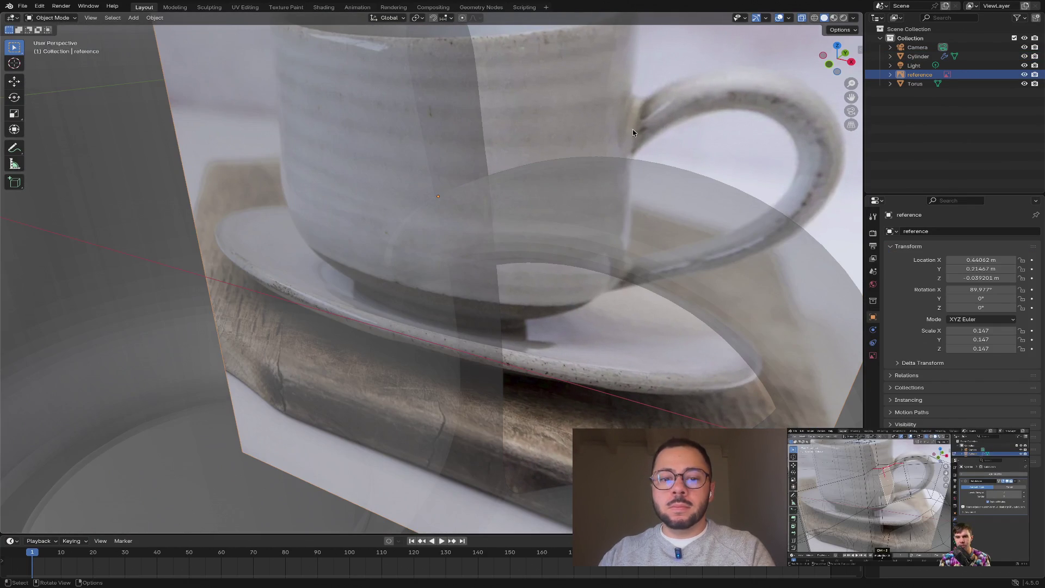
{"action": "left_click", "coordinate": [800, 19]}
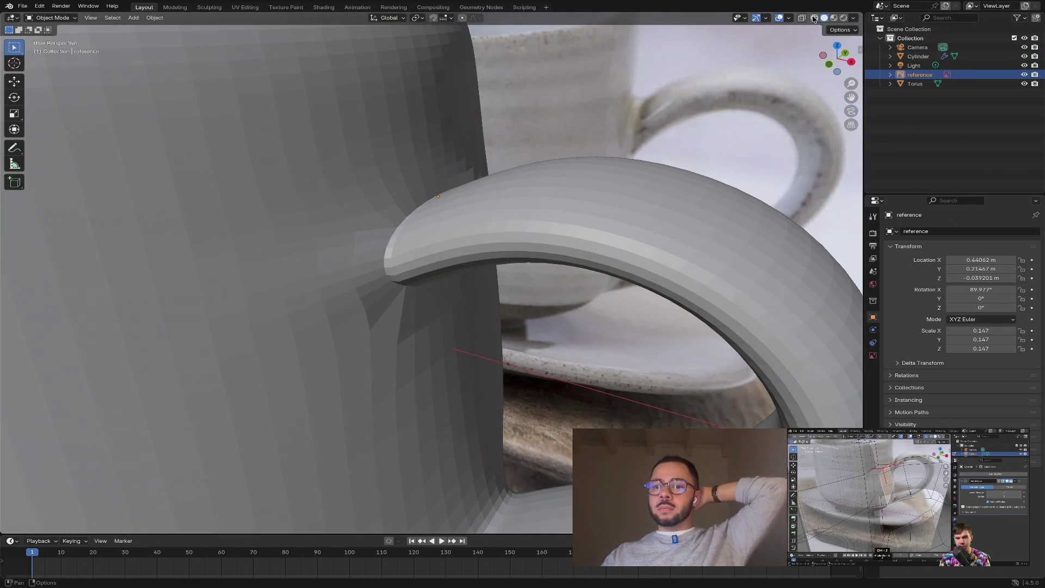
{"action": "key", "text": "shift+z"}
{"action": "left_click", "coordinate": [800, 20]}
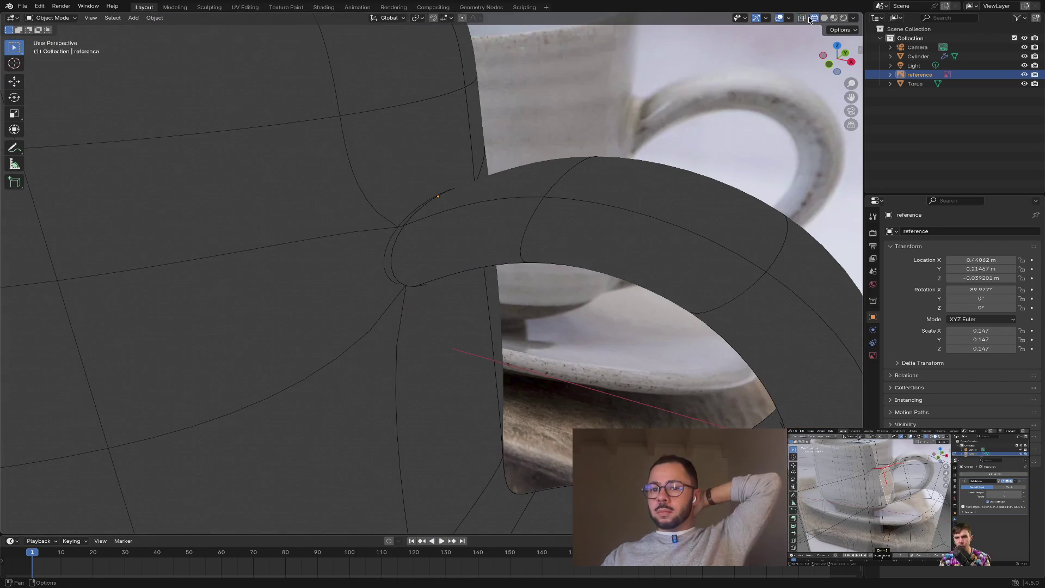
{"action": "left_click", "coordinate": [823, 20]}
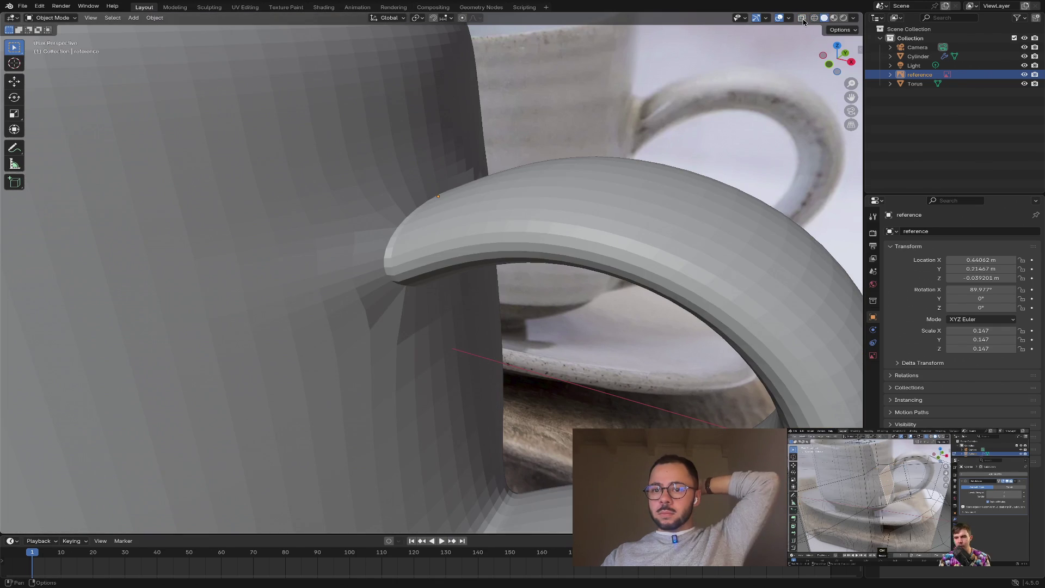
{"action": "left_click", "coordinate": [800, 20]}
{"action": "left_click", "coordinate": [800, 20]}
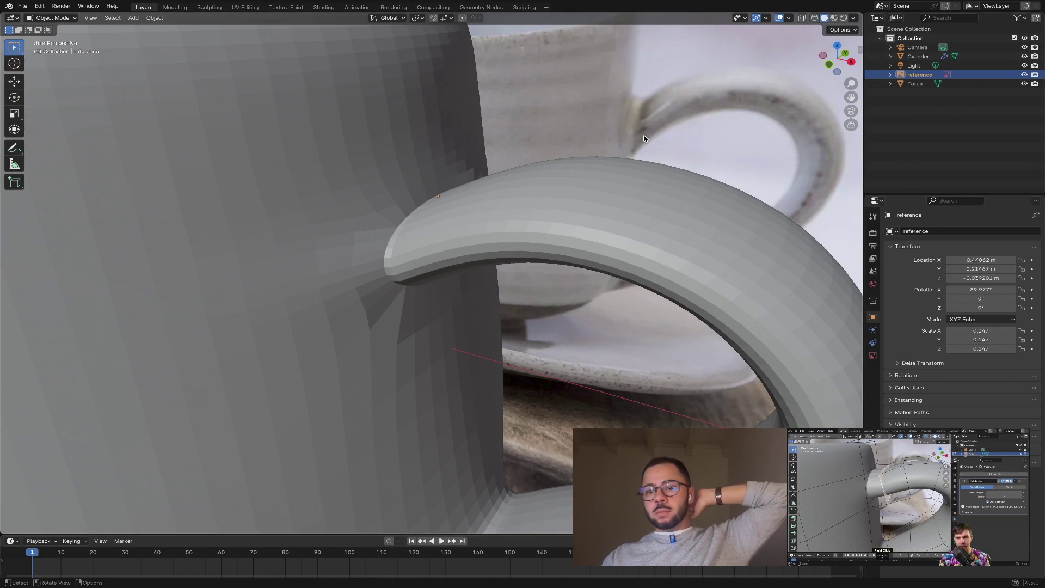
- Reselect the mug, show it as see-through wireframe, and enter Edit Mode
{"action": "left_click", "coordinate": [419, 144]}
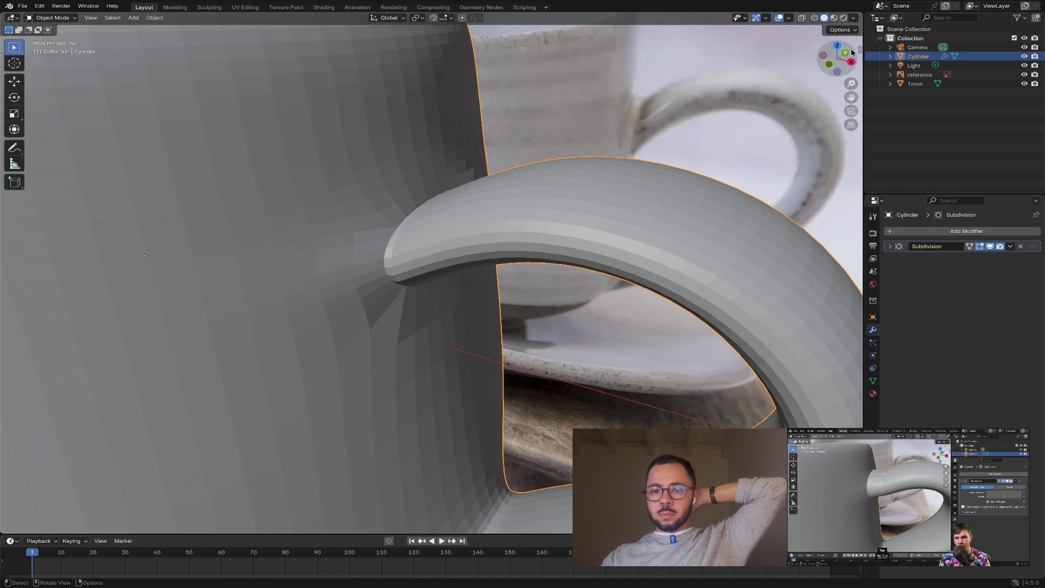
{"action": "left_click", "coordinate": [801, 18]}
{"action": "left_click", "coordinate": [814, 17]}
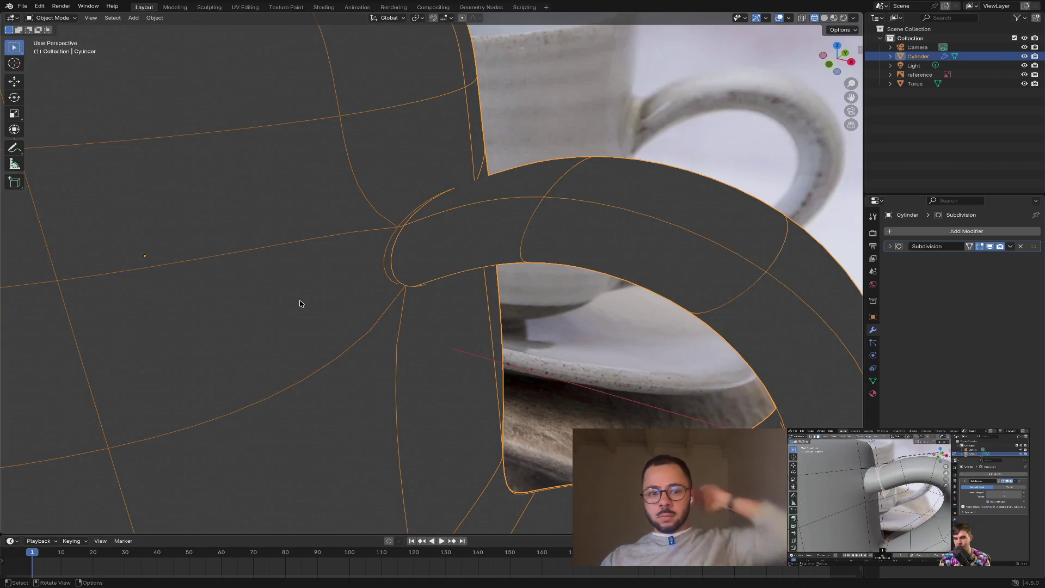
{"action": "key", "text": "Tab"}
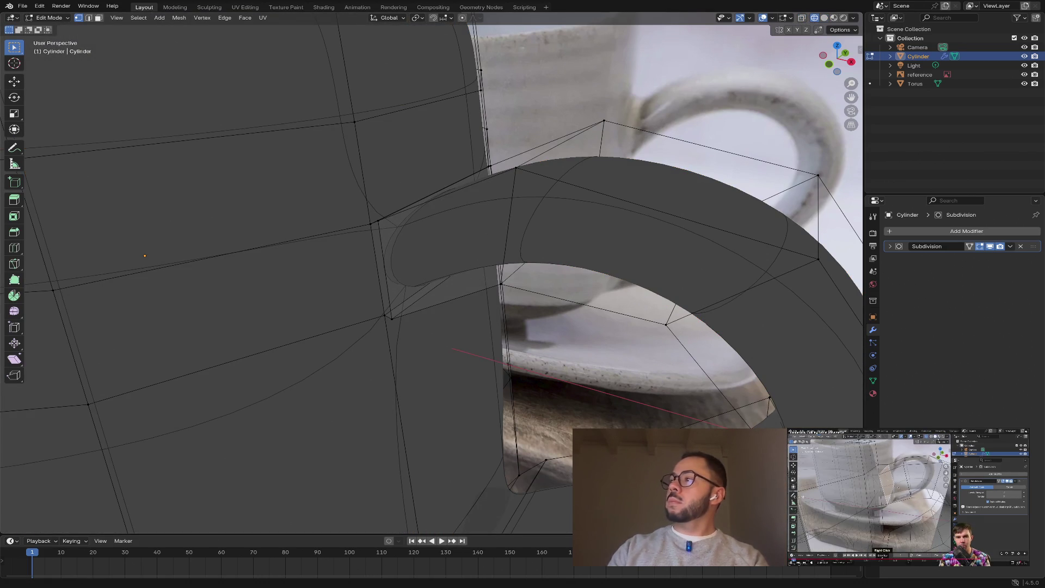
{"action": "mouse_move", "coordinate": [440, 248]}
{"action": "middle_mouse_down"}
{"action": "mouse_move", "coordinate": [478, 227]}
{"action": "mouse_move", "coordinate": [464, 219]}
{"action": "mouse_move", "coordinate": [495, 201]}
{"action": "mouse_move", "coordinate": [497, 164]}
{"action": "mouse_move", "coordinate": [496, 185]}
{"action": "middle_mouse_up"}
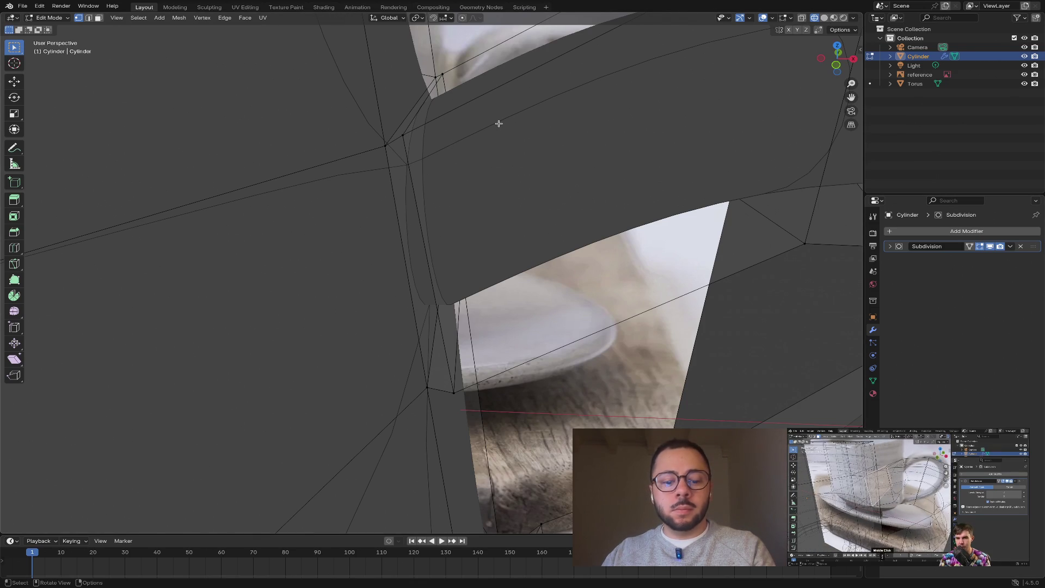
- In face select mode, try out body faces near the handle joint with X-ray toggled
{"action": "key", "text": "3"}
{"action": "left_click", "coordinate": [411, 147]}
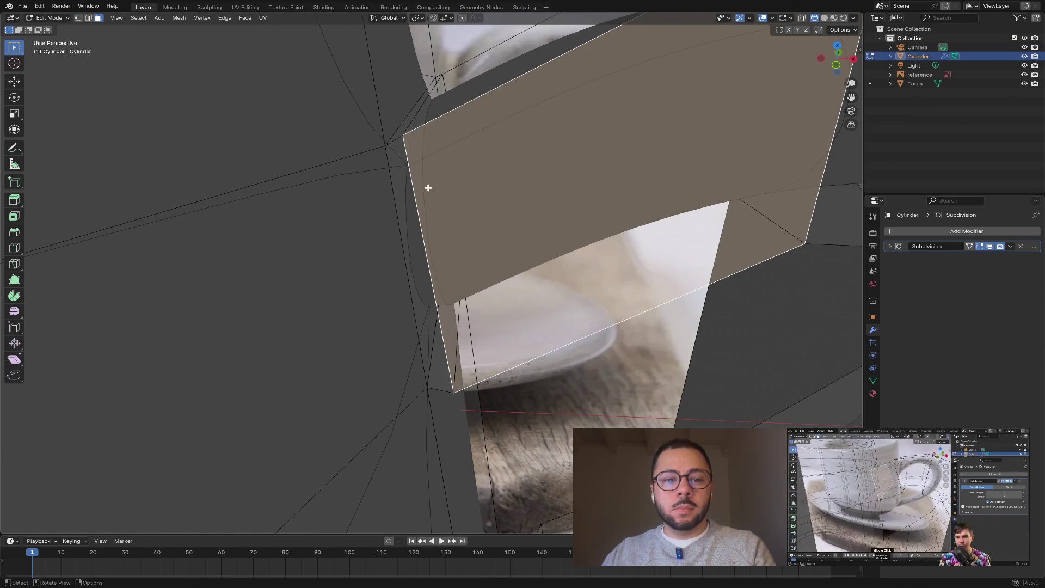
{"action": "left_click", "coordinate": [801, 18]}
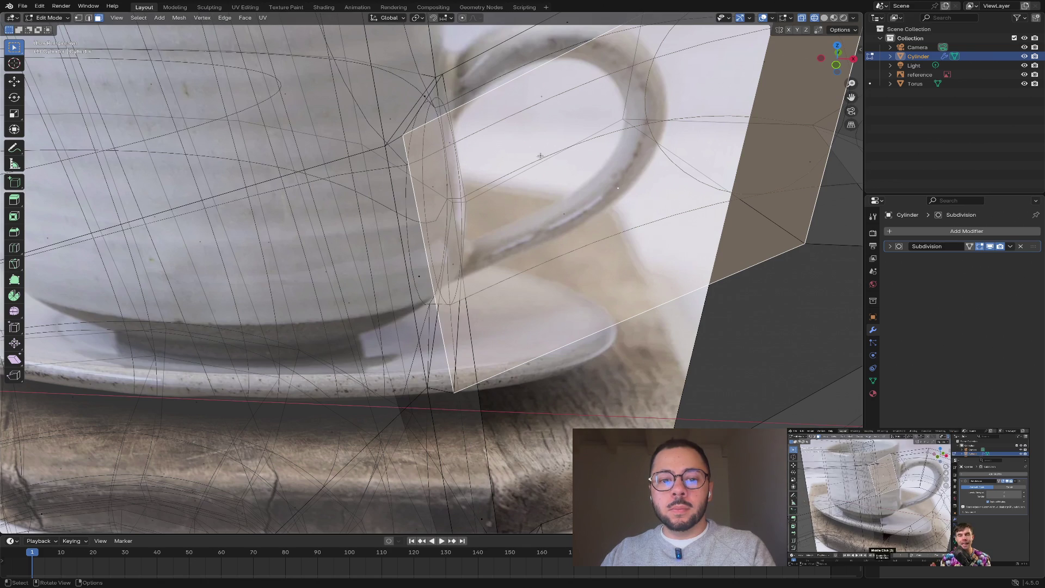
{"action": "left_click", "coordinate": [621, 290]}
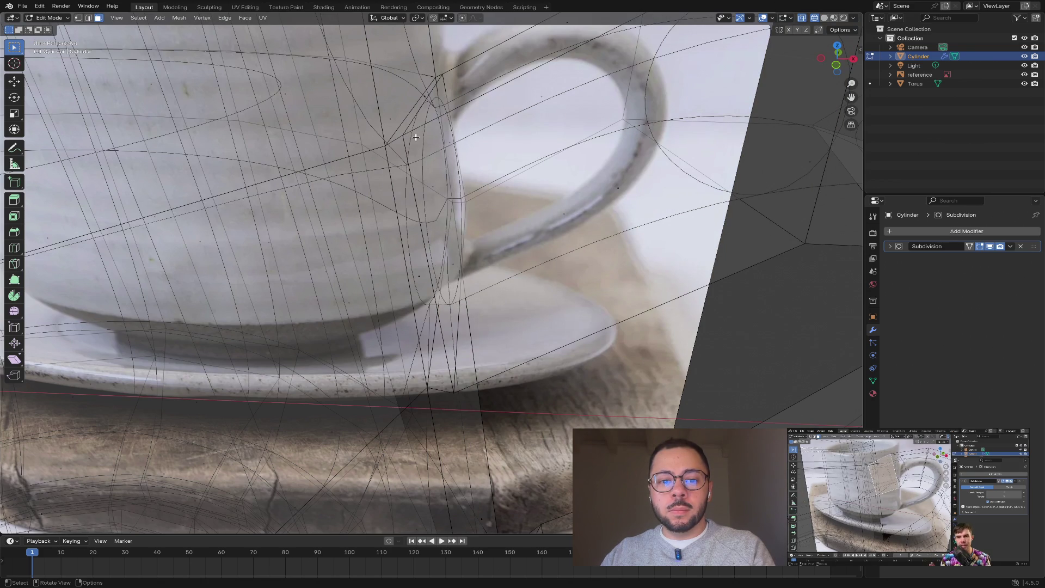
{"action": "left_click", "coordinate": [801, 19]}
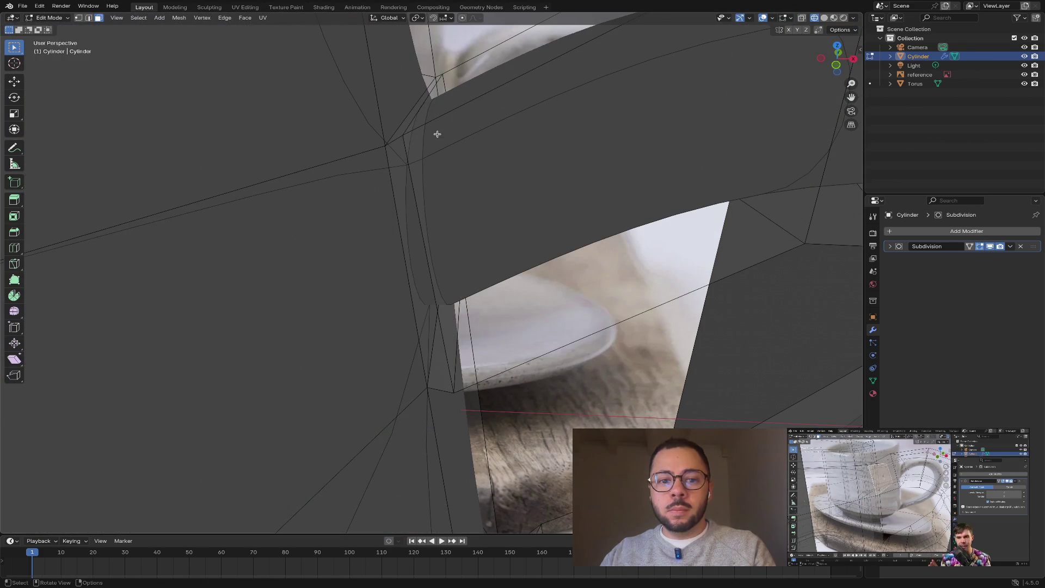
{"action": "left_click", "coordinate": [422, 108]}
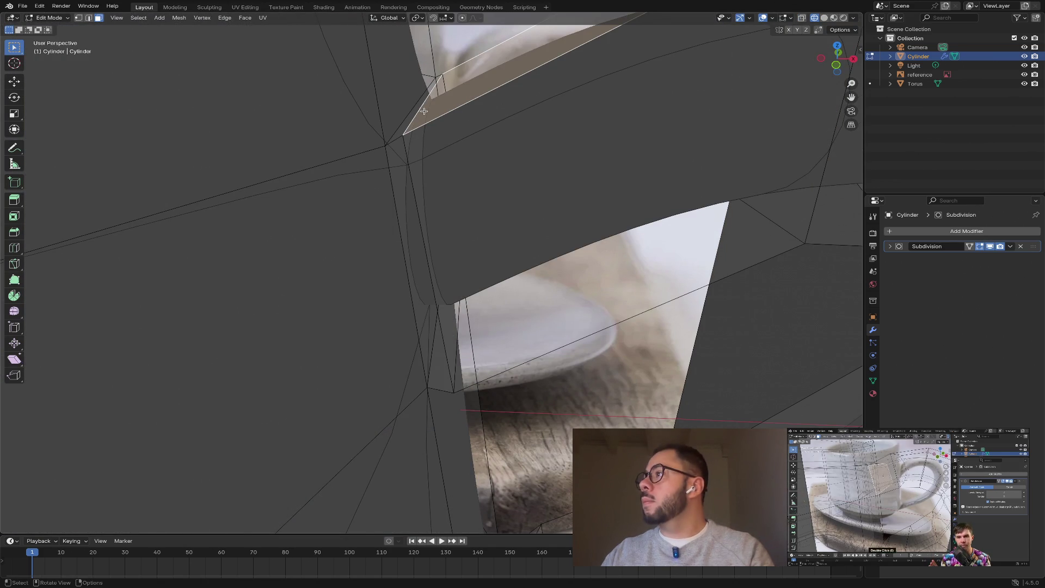
{"action": "left_click", "coordinate": [458, 185]}
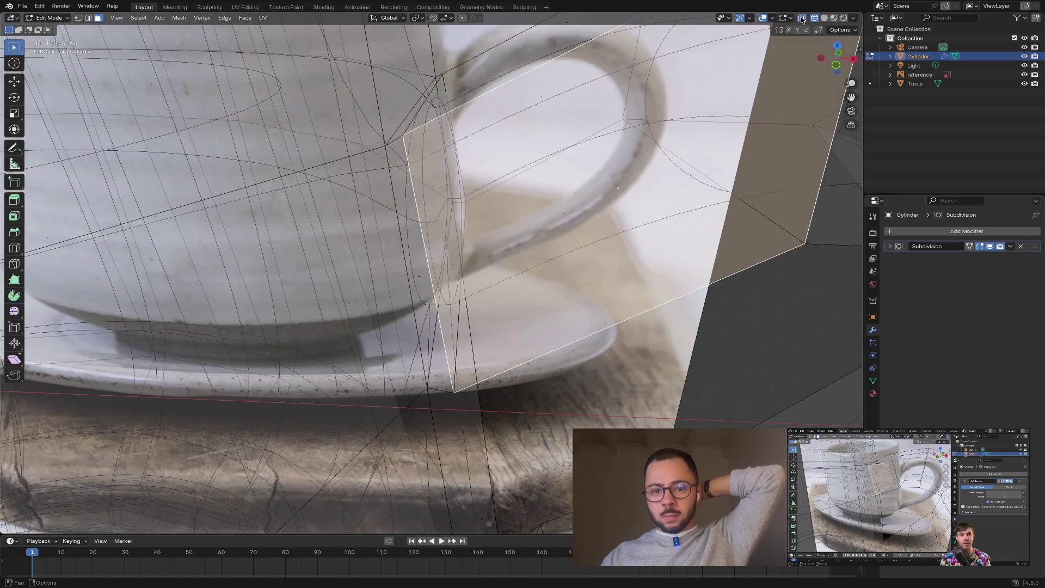
- Select the smaller body face at the handle joint and delete it
{"action": "left_click", "coordinate": [802, 18]}
{"action": "middle_click_drag", "start_coordinate": [429, 161], "coordinate": [511, 192]}
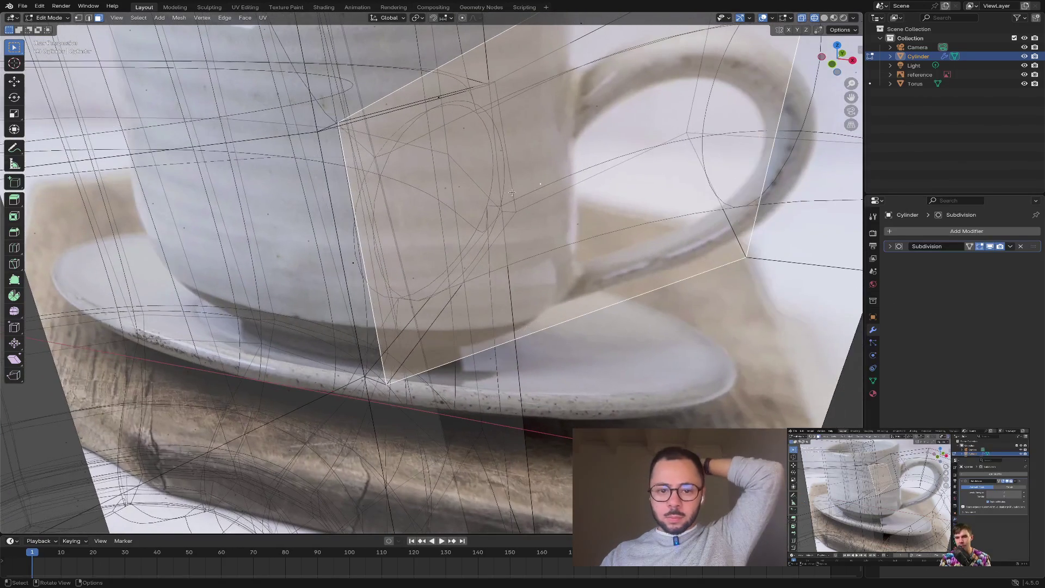
{"action": "left_click", "coordinate": [460, 187]}
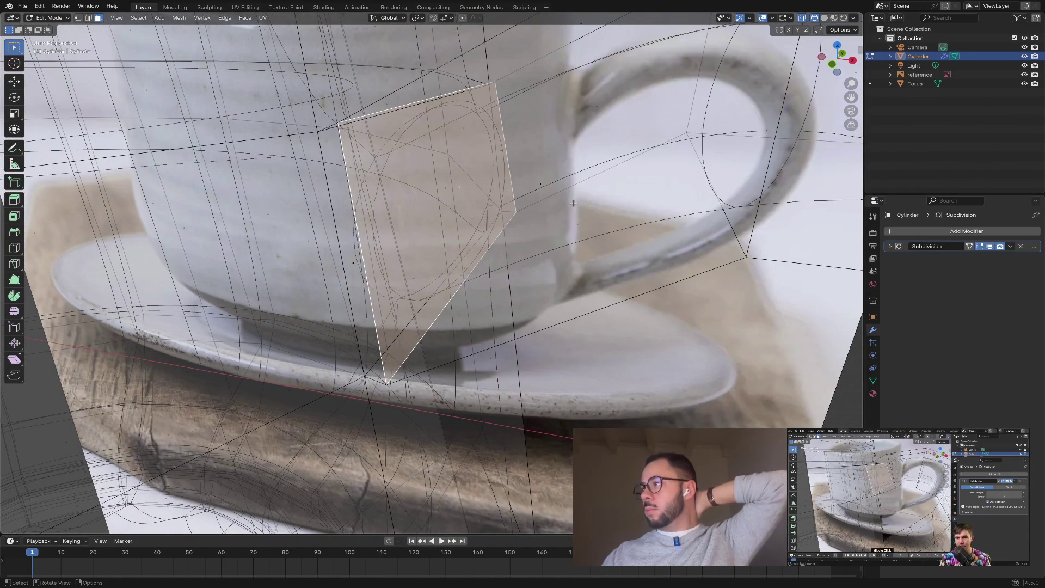
{"action": "mouse_move", "coordinate": [573, 203]}
{"action": "middle_mouse_down"}
{"action": "mouse_move", "coordinate": [507, 222]}
{"action": "mouse_move", "coordinate": [486, 202]}
{"action": "middle_mouse_up"}
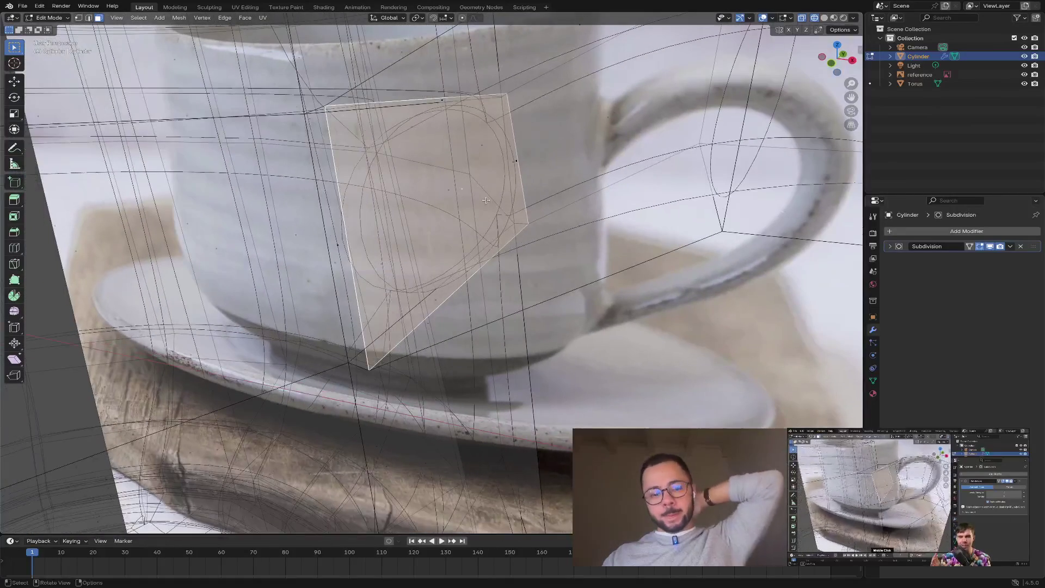
{"action": "key", "text": "x"}
{"action": "left_click", "coordinate": [487, 201]}
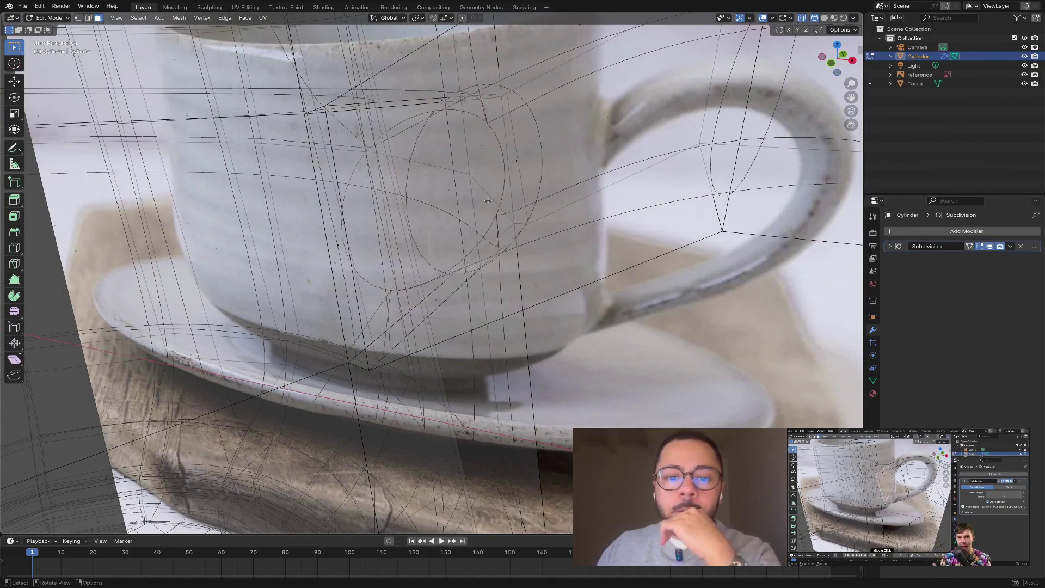
- Delete the cup body face behind the handle as well
{"action": "middle_click_drag", "start_coordinate": [549, 224], "coordinate": [580, 225]}
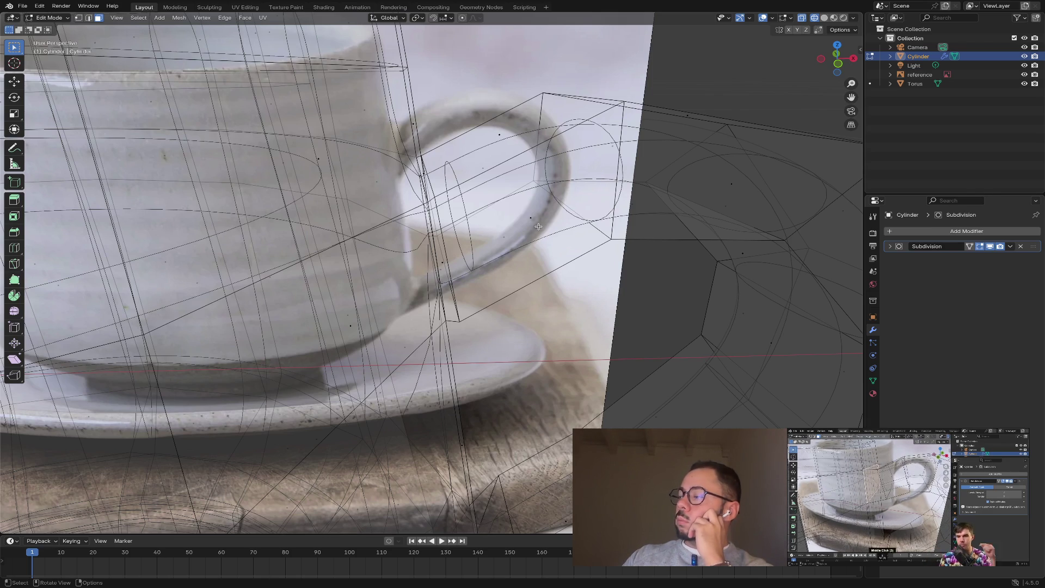
{"action": "middle_click_drag", "start_coordinate": [529, 223], "coordinate": [513, 223]}
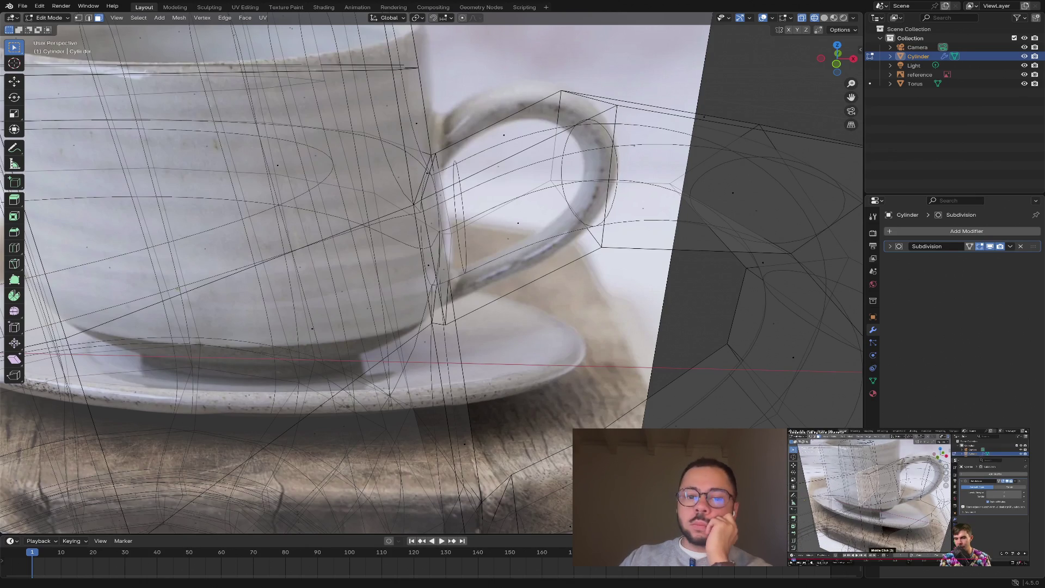
{"action": "scroll", "coordinate": [551, 223], "scroll_direction": "up", "scroll_amount": 4}
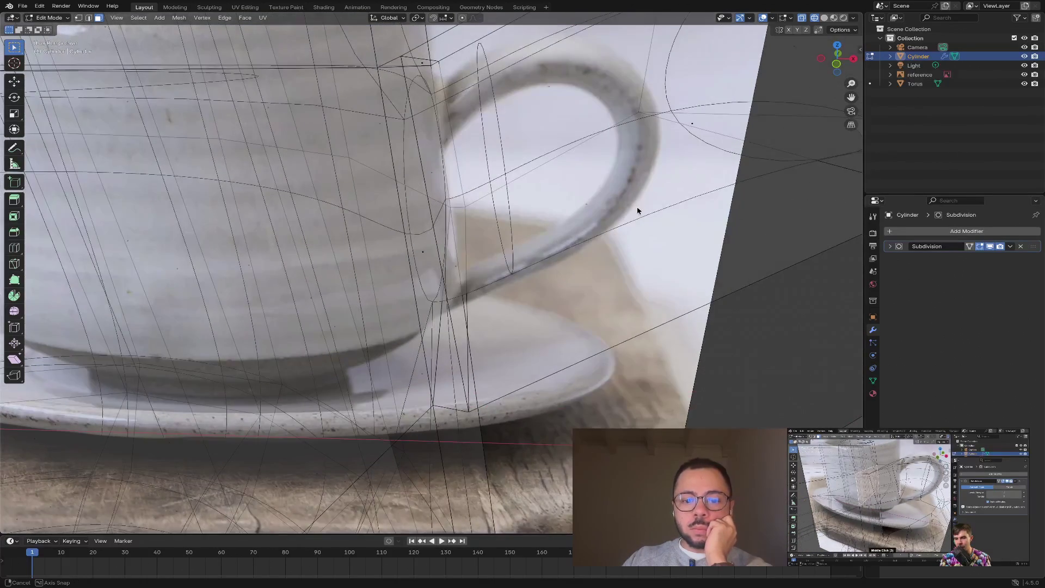
{"action": "middle_click_drag", "start_coordinate": [636, 210], "coordinate": [503, 190]}
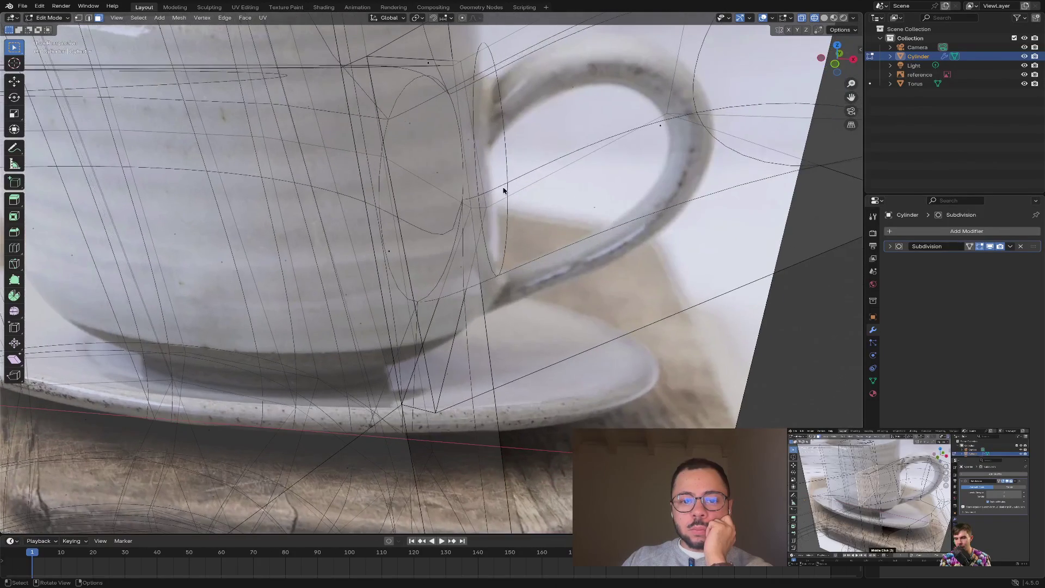
{"action": "left_click", "coordinate": [442, 178]}
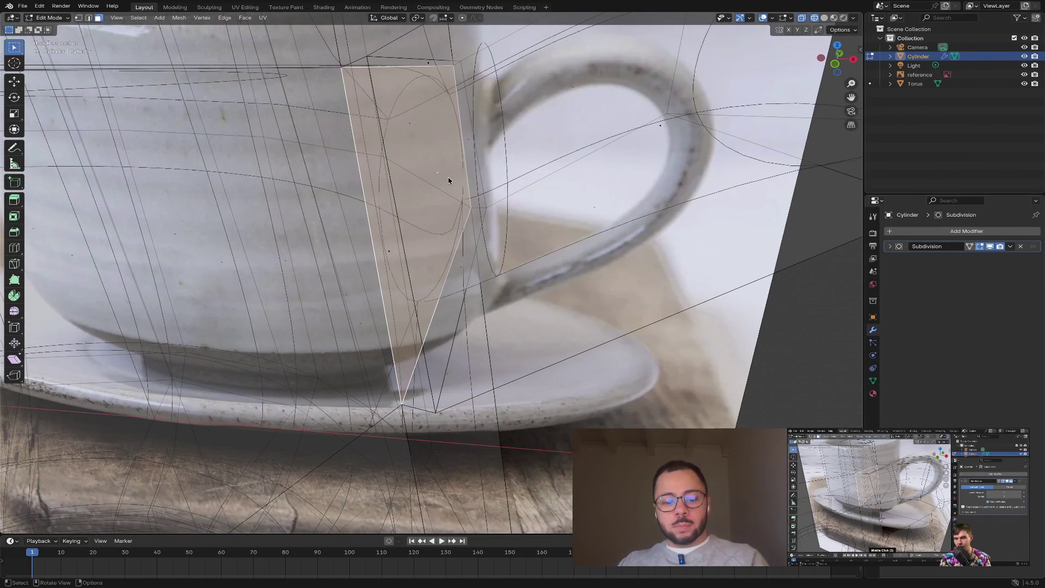
{"action": "mouse_move", "coordinate": [474, 173]}
{"action": "middle_mouse_down"}
{"action": "mouse_move", "coordinate": [485, 129]}
{"action": "mouse_move", "coordinate": [464, 161]}
{"action": "middle_mouse_up"}
{"action": "key", "text": "x"}
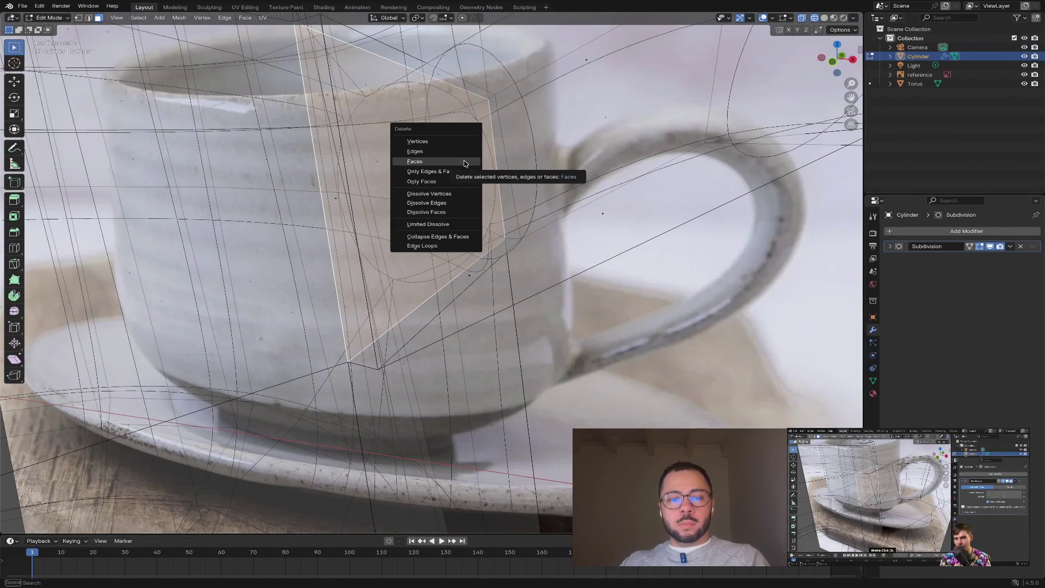
{"action": "left_click", "coordinate": [464, 160]}
{"action": "scroll", "coordinate": [610, 194], "scroll_direction": "down", "scroll_amount": 5}
- Show the mug in opaque solid shading, then select the body face beside the handle
{"action": "key", "text": "a"}
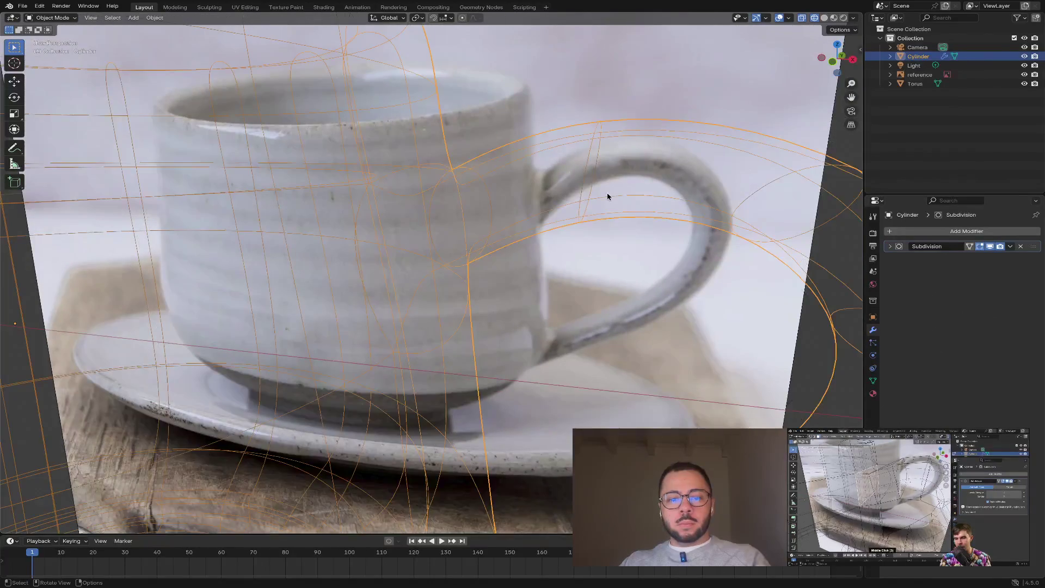
{"action": "left_click", "coordinate": [816, 20]}
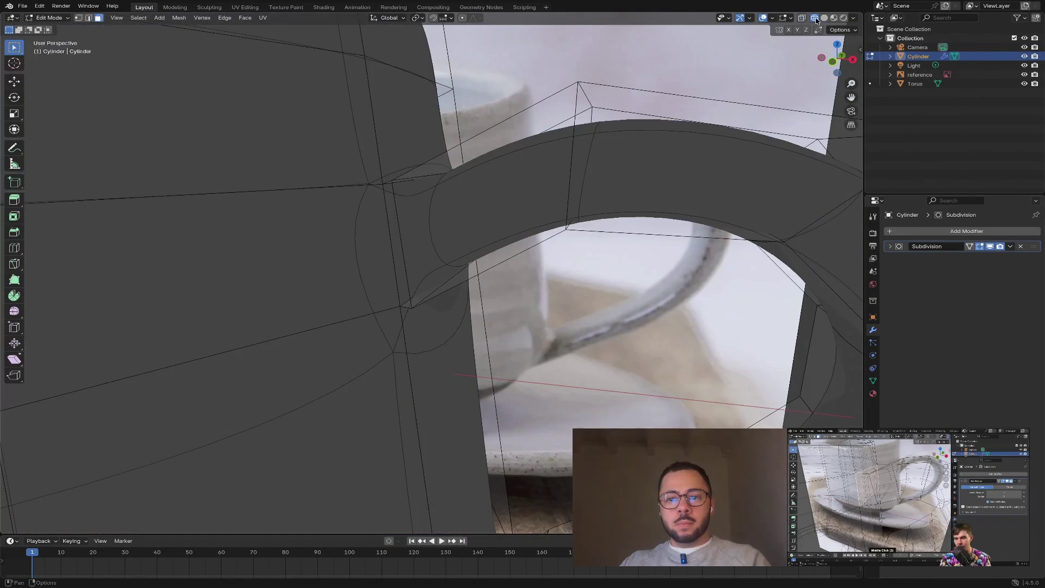
{"action": "key", "text": "alt+z"}
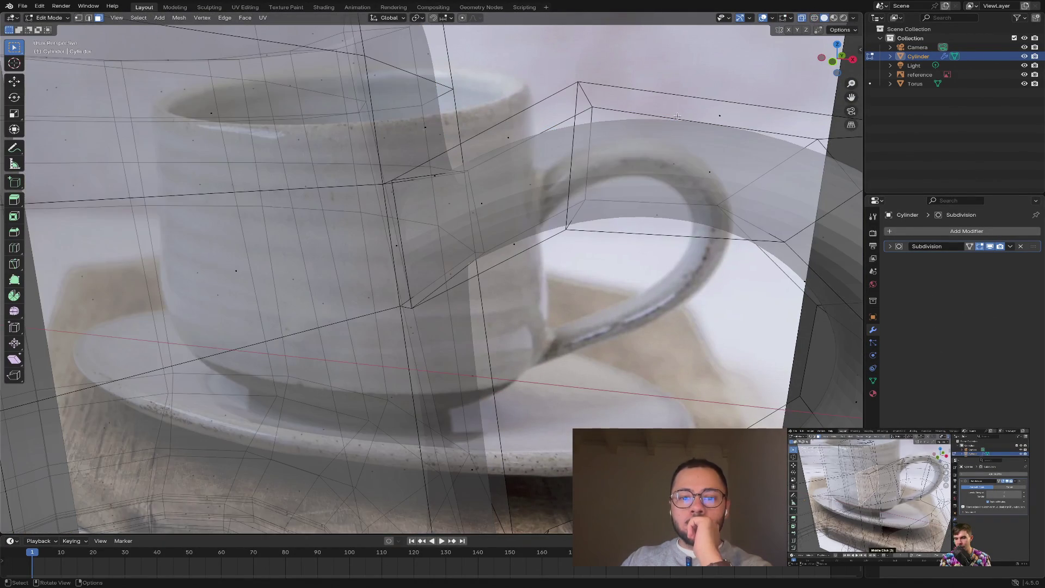
{"action": "mouse_move", "coordinate": [814, 33]}
{"action": "middle_mouse_down"}
{"action": "mouse_move", "coordinate": [644, 185]}
{"action": "mouse_move", "coordinate": [596, 193]}
{"action": "middle_mouse_up"}
{"action": "left_click", "coordinate": [801, 18]}
{"action": "scroll", "coordinate": [596, 193], "scroll_direction": "up", "scroll_amount": 1}
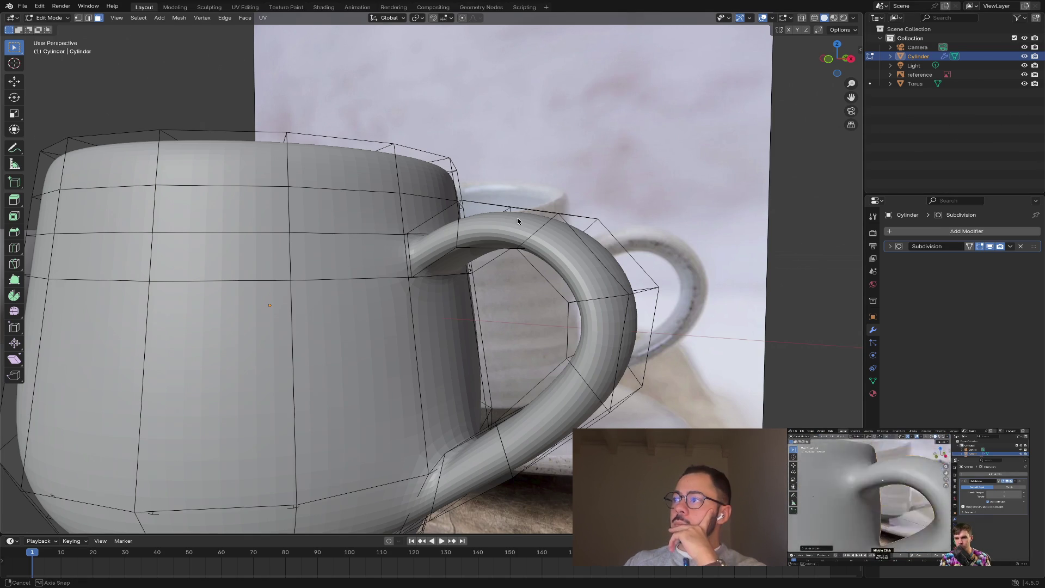
{"action": "middle_click_drag", "start_coordinate": [517, 217], "coordinate": [558, 267]}
{"action": "left_click", "coordinate": [283, 286]}
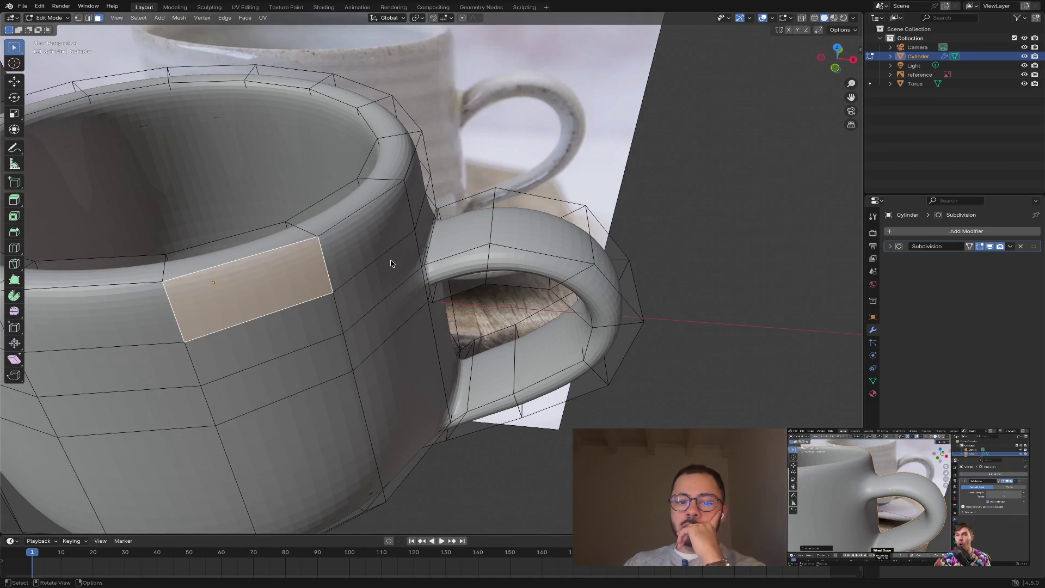
{"action": "left_click", "coordinate": [376, 280]}
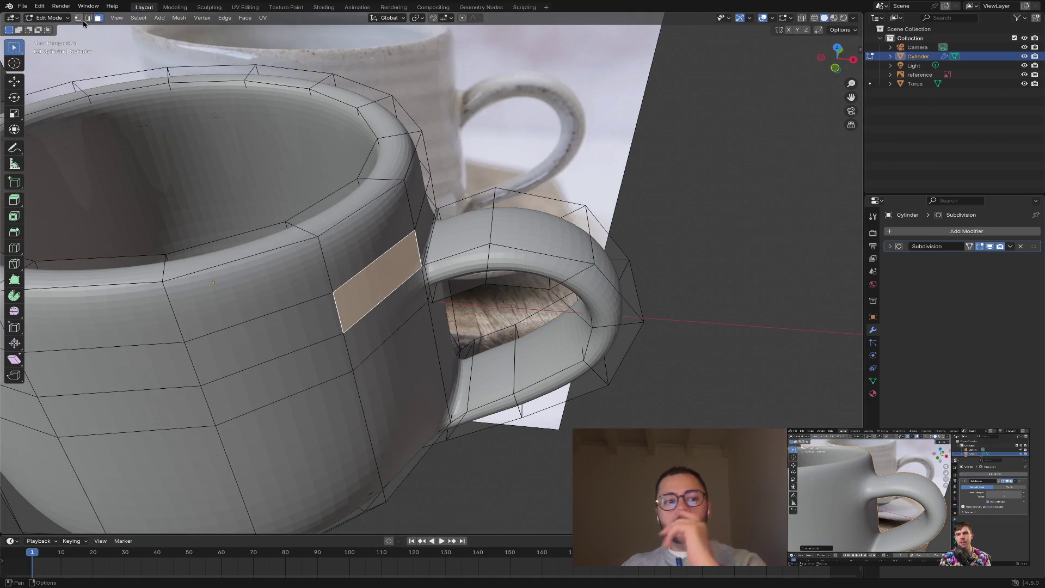
- Leave Edit Mode and apply Shade Smooth to the mug
{"action": "key", "text": "Tab"}
{"action": "right_click", "coordinate": [360, 256]}
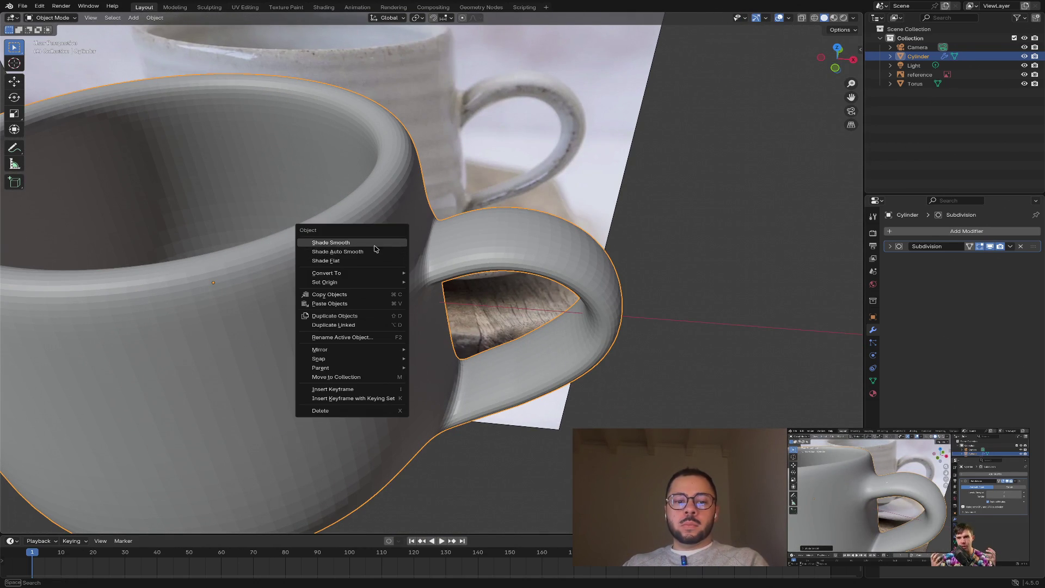
{"action": "left_click", "coordinate": [375, 245]}
{"action": "mouse_move", "coordinate": [508, 222]}
{"action": "middle_mouse_down"}
{"action": "mouse_move", "coordinate": [538, 168]}
{"action": "mouse_move", "coordinate": [476, 148]}
{"action": "mouse_move", "coordinate": [406, 159]}
{"action": "mouse_move", "coordinate": [298, 212]}
{"action": "mouse_move", "coordinate": [331, 196]}
{"action": "mouse_move", "coordinate": [308, 187]}
{"action": "mouse_move", "coordinate": [469, 231]}
{"action": "mouse_move", "coordinate": [487, 188]}
{"action": "mouse_move", "coordinate": [531, 204]}
{"action": "middle_mouse_up"}
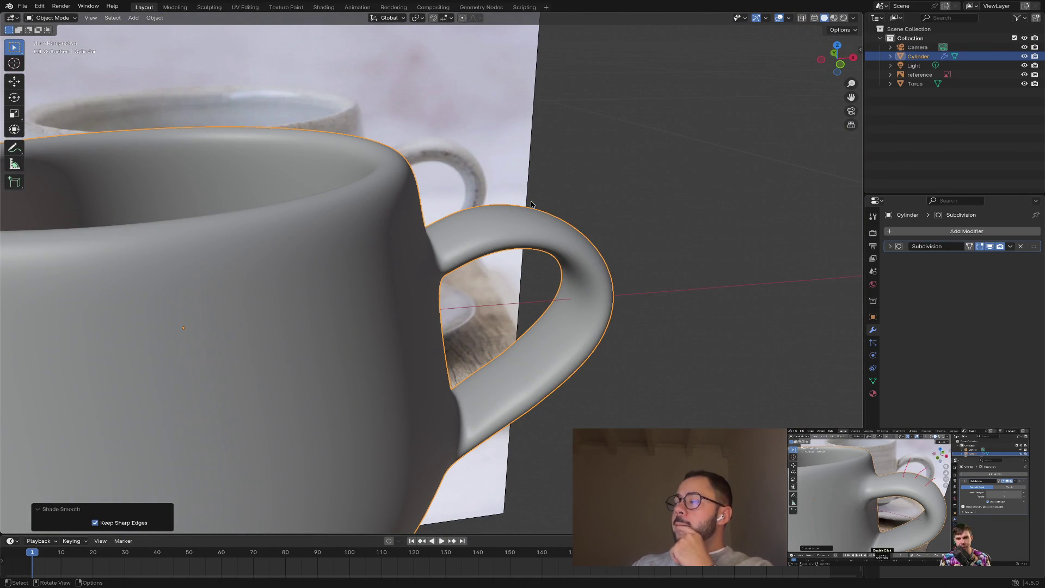
- Switch the mug back to Shade Flat and zoom in on the handle joint
{"action": "middle_click_drag", "start_coordinate": [575, 239], "coordinate": [334, 271]}
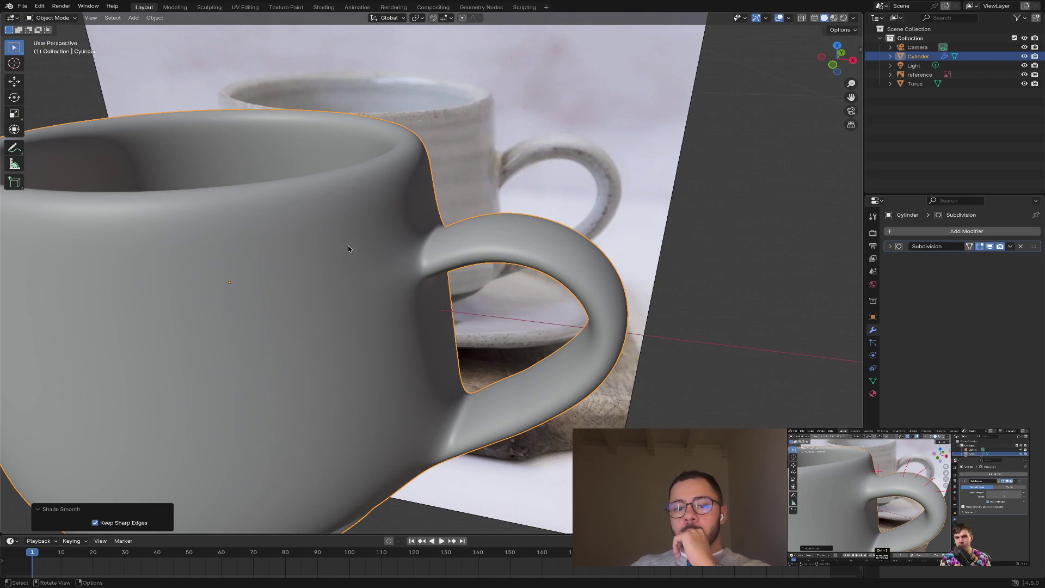
{"action": "right_click", "coordinate": [333, 270]}
{"action": "left_click", "coordinate": [327, 269]}
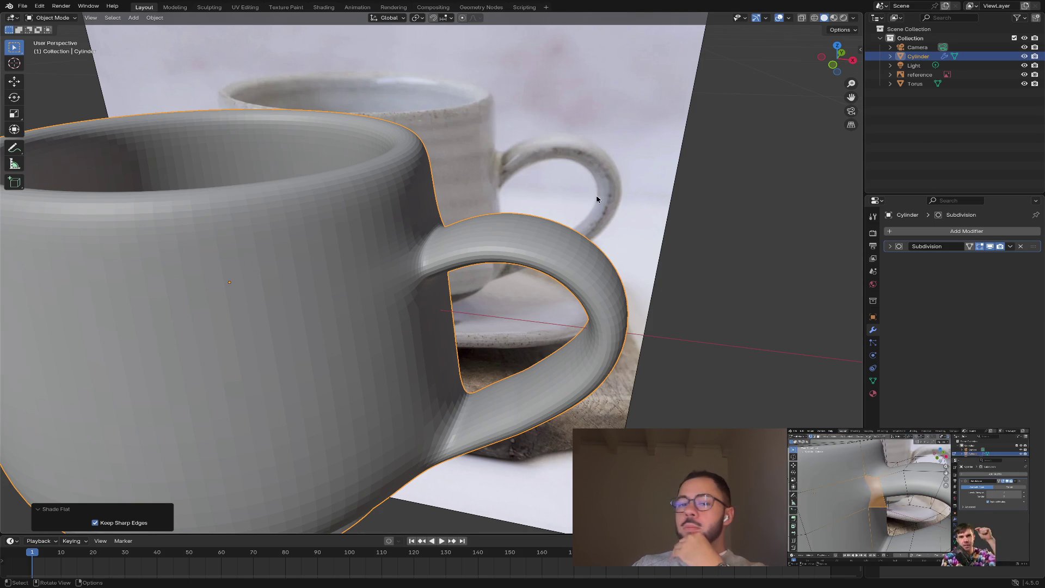
{"action": "mouse_move", "coordinate": [607, 248]}
{"action": "middle_mouse_down"}
{"action": "mouse_move", "coordinate": [553, 196]}
{"action": "mouse_move", "coordinate": [470, 175]}
{"action": "mouse_move", "coordinate": [420, 233]}
{"action": "mouse_move", "coordinate": [606, 227]}
{"action": "mouse_move", "coordinate": [605, 185]}
{"action": "mouse_move", "coordinate": [646, 185]}
{"action": "mouse_move", "coordinate": [620, 238]}
{"action": "middle_mouse_up"}
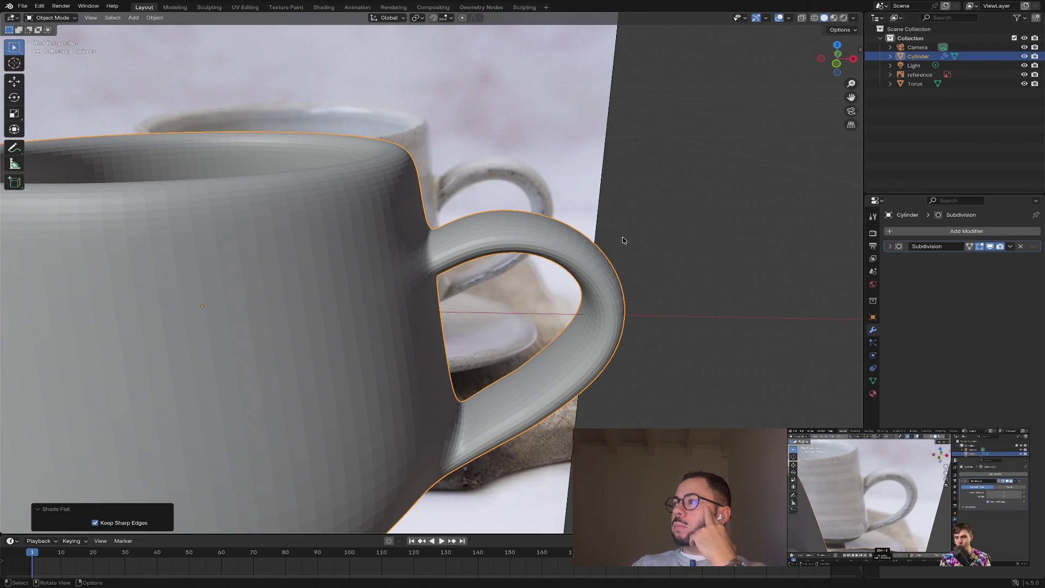
{"action": "middle_click_drag", "start_coordinate": [601, 255], "coordinate": [594, 246]}
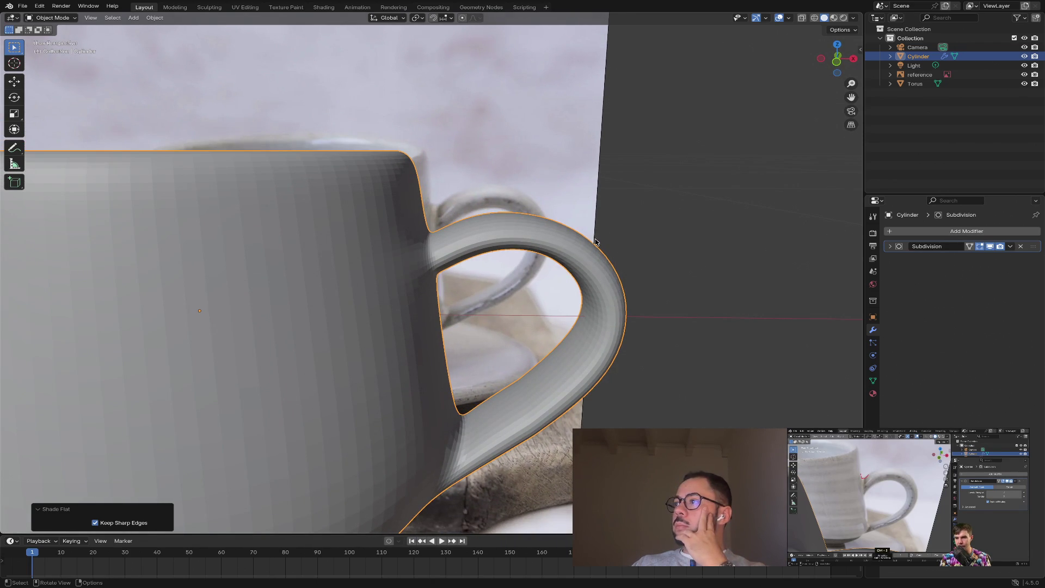
{"action": "scroll", "coordinate": [596, 242], "scroll_direction": "up", "scroll_amount": 4}
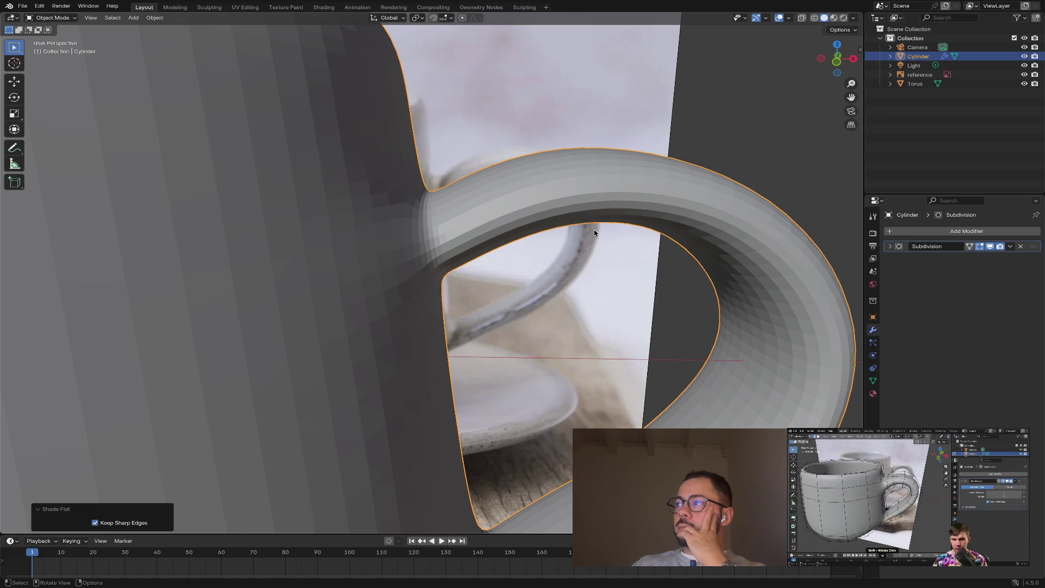
- Enter Edit Mode with edge select, then turn on X-ray and wireframe shading
{"action": "key", "text": "Tab"}
{"action": "middle_click_drag", "start_coordinate": [599, 233], "coordinate": [593, 256]}
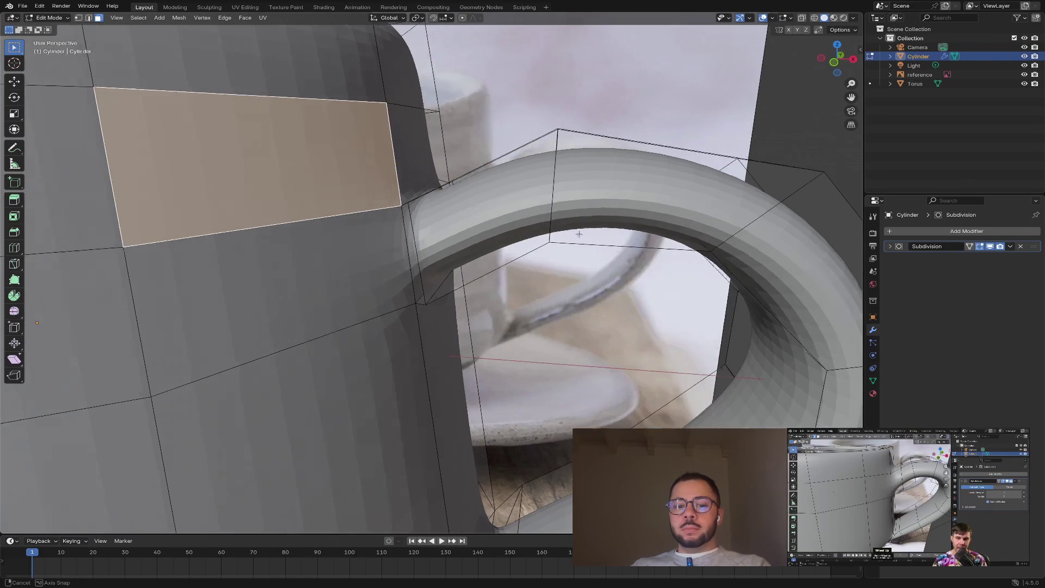
{"action": "left_click", "coordinate": [585, 283]}
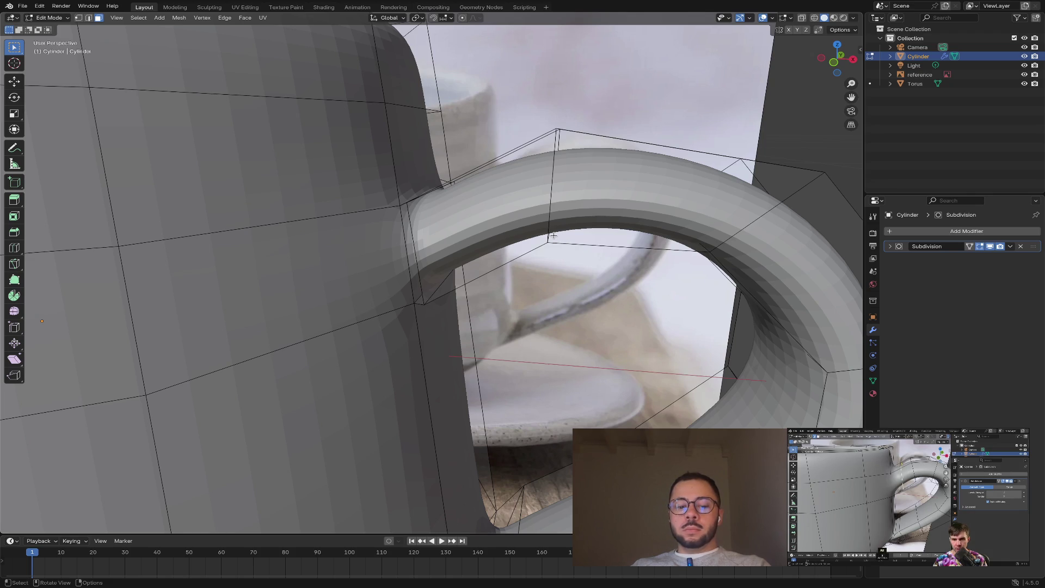
{"action": "key", "text": "2"}
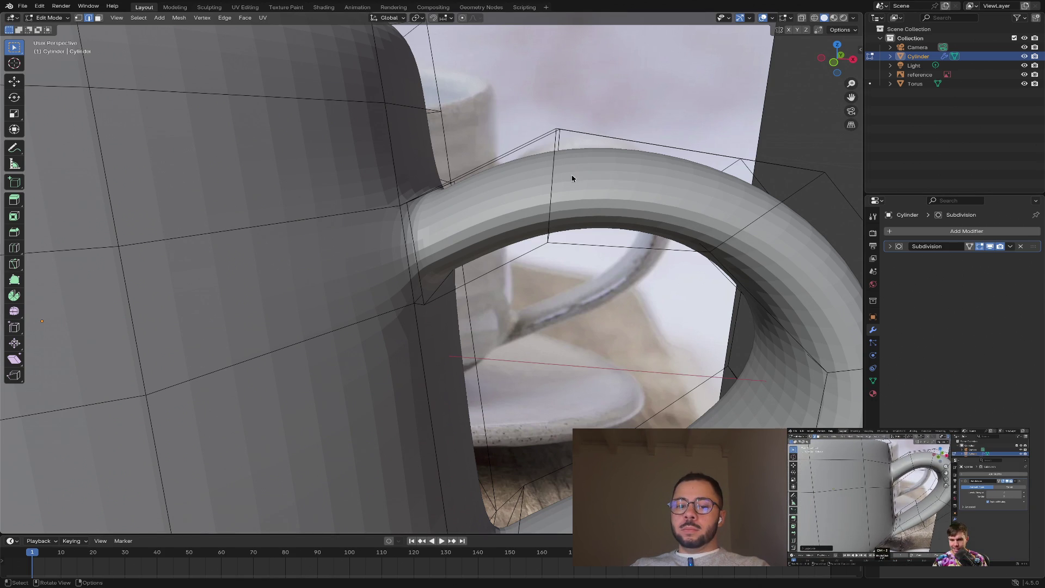
{"action": "middle_click_drag", "start_coordinate": [571, 178], "coordinate": [560, 288]}
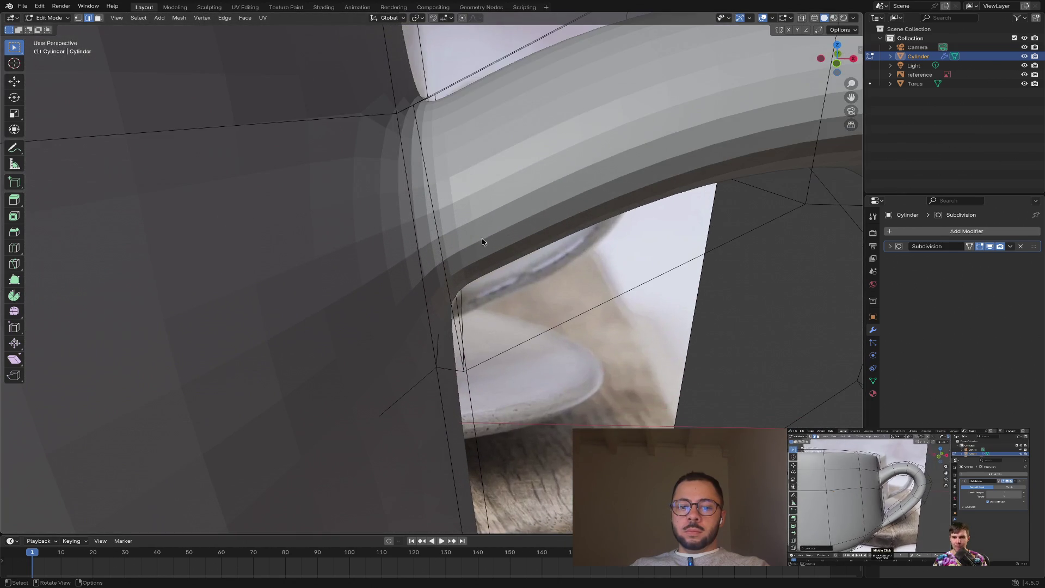
{"action": "left_click", "coordinate": [802, 18]}
{"action": "left_click", "coordinate": [814, 18]}
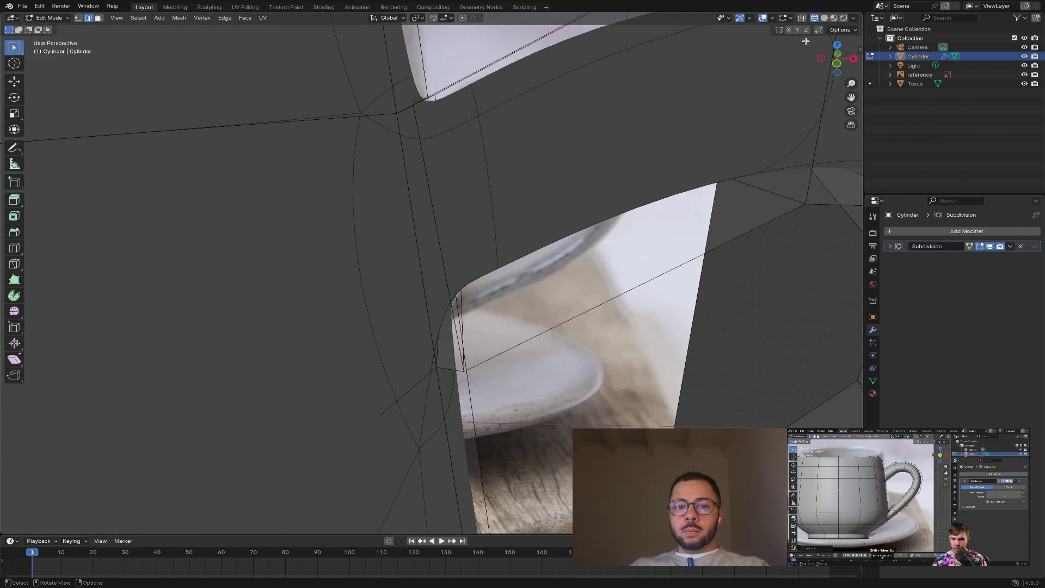
- In face select mode, select the large face and the narrow vertical face at the handle joint
{"action": "scroll", "coordinate": [555, 192], "scroll_direction": "up", "scroll_amount": 3, "text": "shift"}
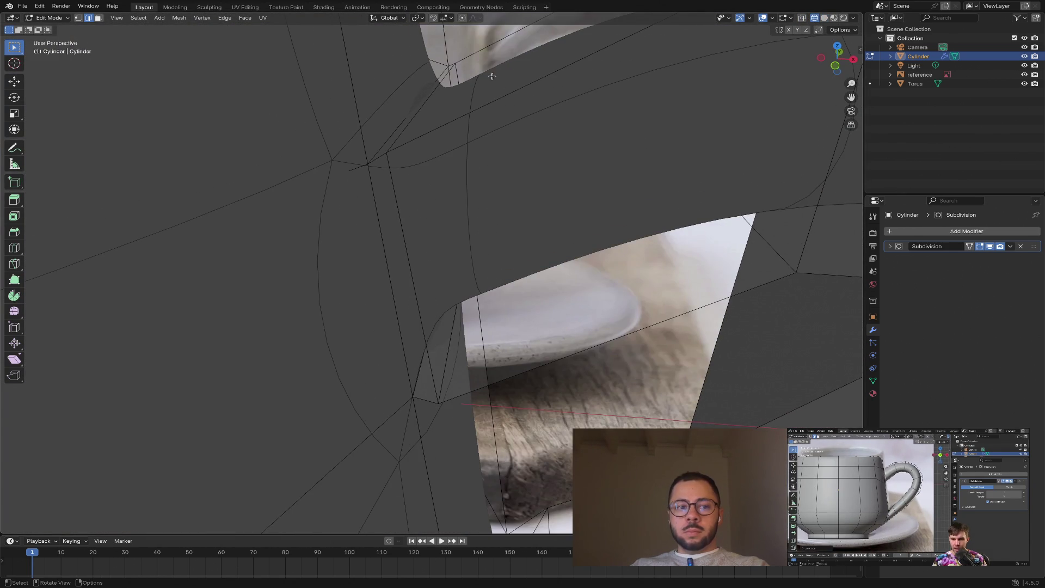
{"action": "key", "text": "3"}
{"action": "left_click", "coordinate": [420, 213]}
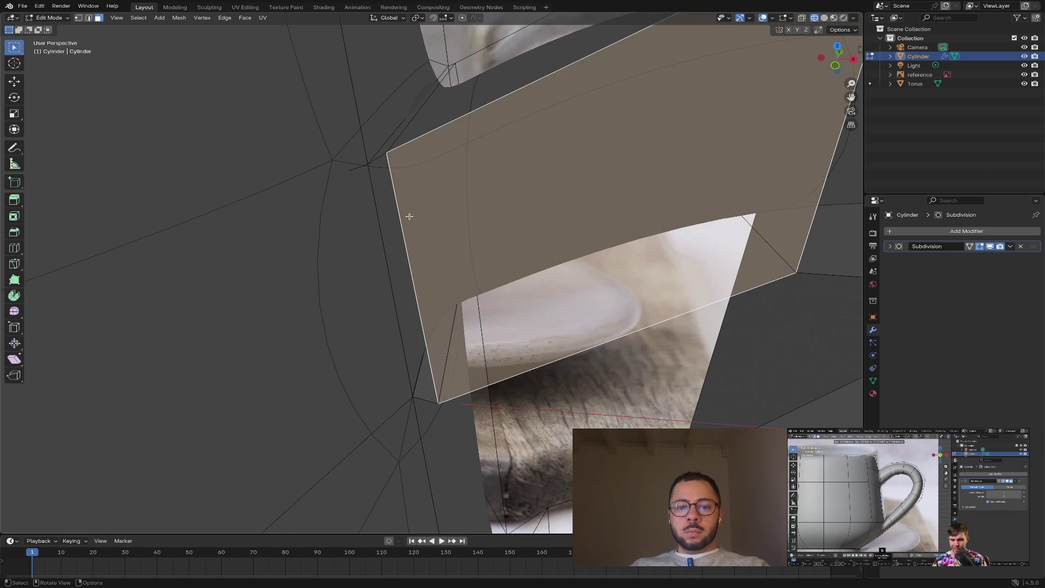
{"action": "left_click", "coordinate": [391, 224]}
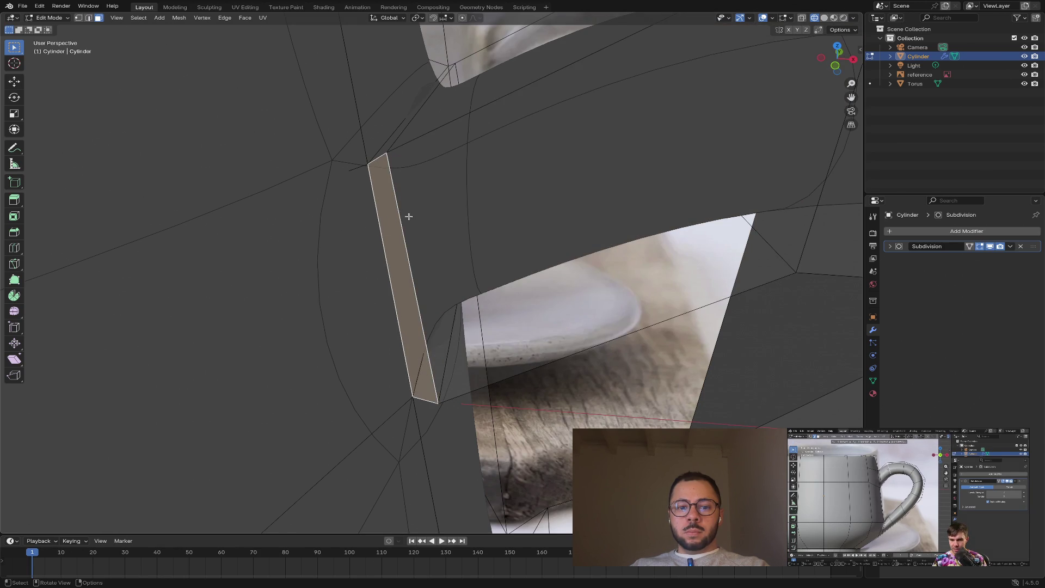
{"action": "scroll", "coordinate": [423, 205], "scroll_direction": "up", "scroll_amount": 3}
{"action": "scroll", "coordinate": [423, 206], "scroll_direction": "down", "scroll_amount": 1}
{"action": "mouse_move", "coordinate": [424, 198]}
{"action": "middle_mouse_down"}
{"action": "mouse_move", "coordinate": [441, 198]}
{"action": "mouse_move", "coordinate": [394, 217]}
{"action": "mouse_move", "coordinate": [350, 197]}
{"action": "mouse_move", "coordinate": [452, 182]}
{"action": "mouse_move", "coordinate": [553, 201]}
{"action": "middle_mouse_up"}
- Try picking faces inside the joint, then clear the selection and orbit close to the handle joint
{"action": "scroll", "coordinate": [501, 207], "scroll_direction": "down", "scroll_amount": 1}
{"action": "scroll", "coordinate": [456, 180], "scroll_direction": "down", "scroll_amount": 2}
{"action": "mouse_move", "coordinate": [583, 178]}
{"action": "middle_mouse_down"}
{"action": "mouse_move", "coordinate": [417, 194]}
{"action": "mouse_move", "coordinate": [518, 191]}
{"action": "mouse_move", "coordinate": [527, 158]}
{"action": "mouse_move", "coordinate": [510, 164]}
{"action": "middle_mouse_up"}
{"action": "scroll", "coordinate": [511, 164], "scroll_direction": "up", "scroll_amount": 3}
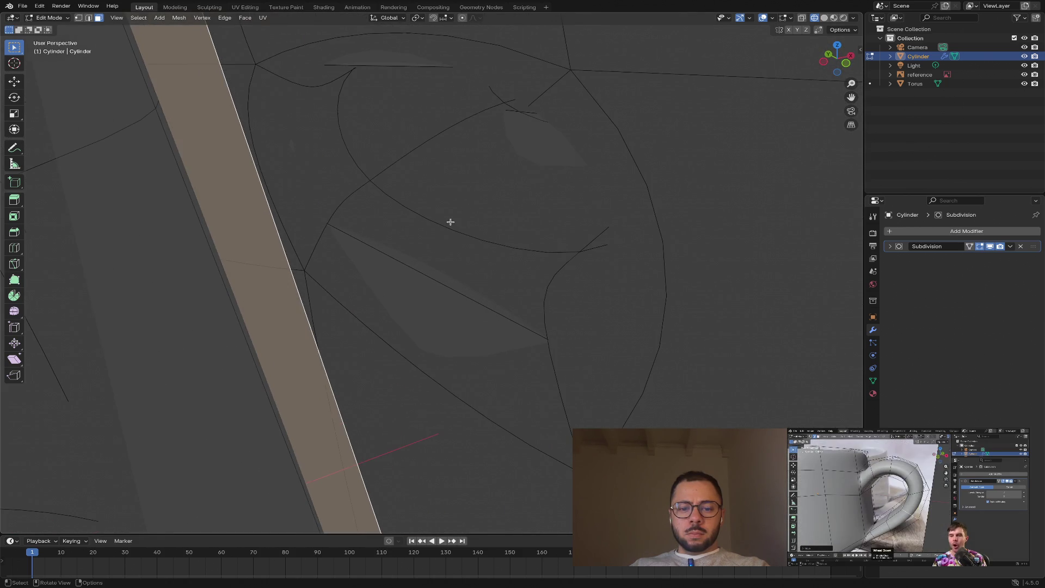
{"action": "left_click", "coordinate": [464, 184]}
{"action": "left_click", "coordinate": [395, 300]}
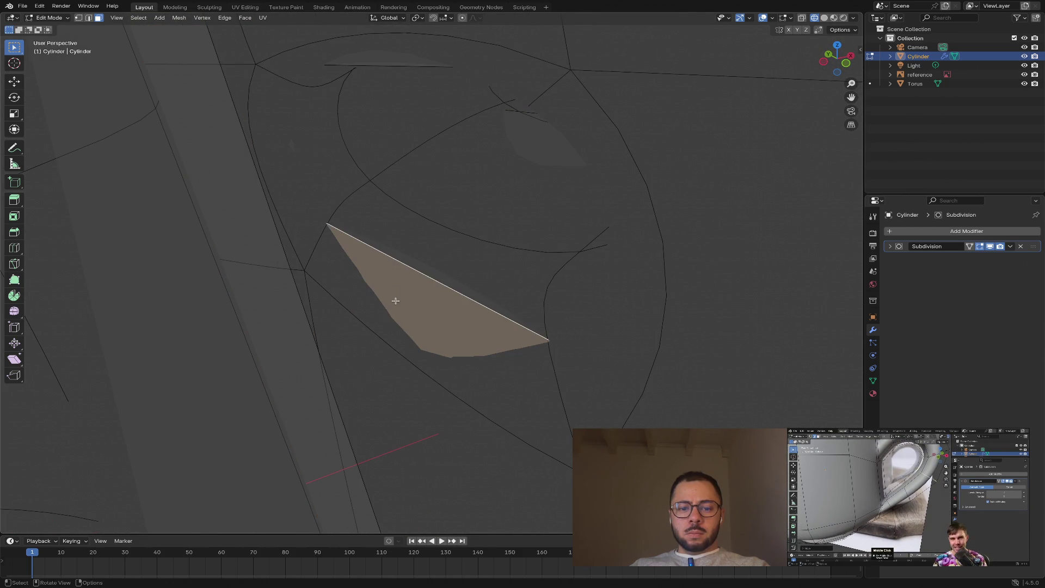
{"action": "key", "text": "ctrl+z"}
{"action": "key", "text": "alt+a"}
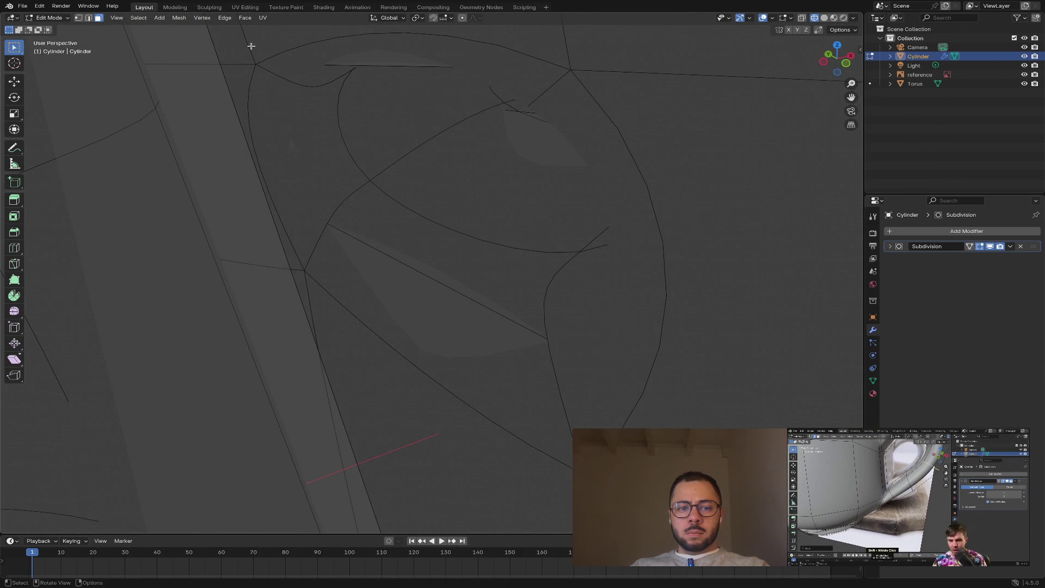
{"action": "mouse_move", "coordinate": [476, 76]}
{"action": "middle_mouse_down"}
{"action": "mouse_move", "coordinate": [583, 109]}
{"action": "mouse_move", "coordinate": [544, 122]}
{"action": "mouse_move", "coordinate": [534, 109]}
{"action": "mouse_move", "coordinate": [365, 113]}
{"action": "mouse_move", "coordinate": [378, 107]}
{"action": "mouse_move", "coordinate": [464, 152]}
{"action": "mouse_move", "coordinate": [515, 151]}
{"action": "mouse_move", "coordinate": [488, 158]}
{"action": "mouse_move", "coordinate": [560, 161]}
{"action": "mouse_move", "coordinate": [558, 181]}
{"action": "mouse_move", "coordinate": [532, 82]}
{"action": "mouse_move", "coordinate": [475, 138]}
{"action": "mouse_move", "coordinate": [486, 172]}
{"action": "middle_mouse_up"}
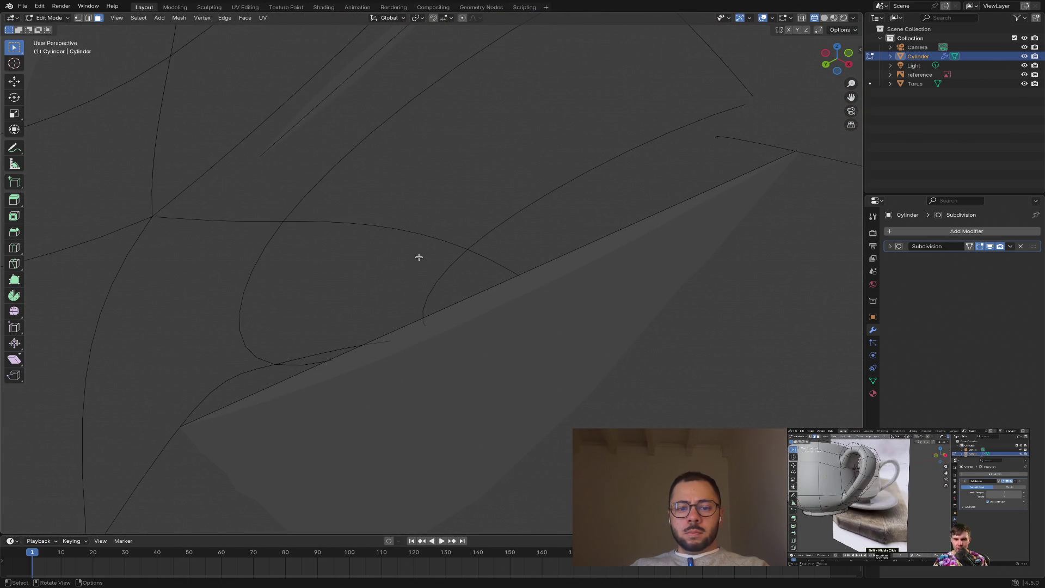
{"action": "mouse_move", "coordinate": [572, 191]}
{"action": "middle_mouse_down"}
{"action": "mouse_move", "coordinate": [497, 303]}
{"action": "mouse_move", "coordinate": [408, 316]}
{"action": "mouse_move", "coordinate": [526, 251]}
{"action": "mouse_move", "coordinate": [474, 212]}
{"action": "mouse_move", "coordinate": [490, 202]}
{"action": "mouse_move", "coordinate": [492, 210]}
{"action": "middle_mouse_up"}
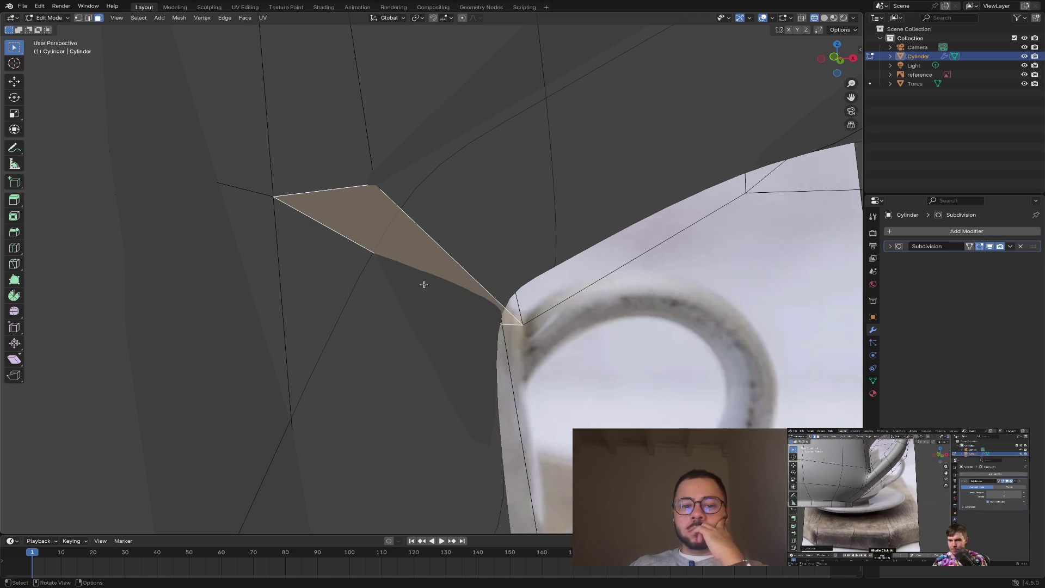
- Delete the stray joint face and switch the viewport to opaque Solid shading with X-ray off
{"action": "key", "text": "x"}
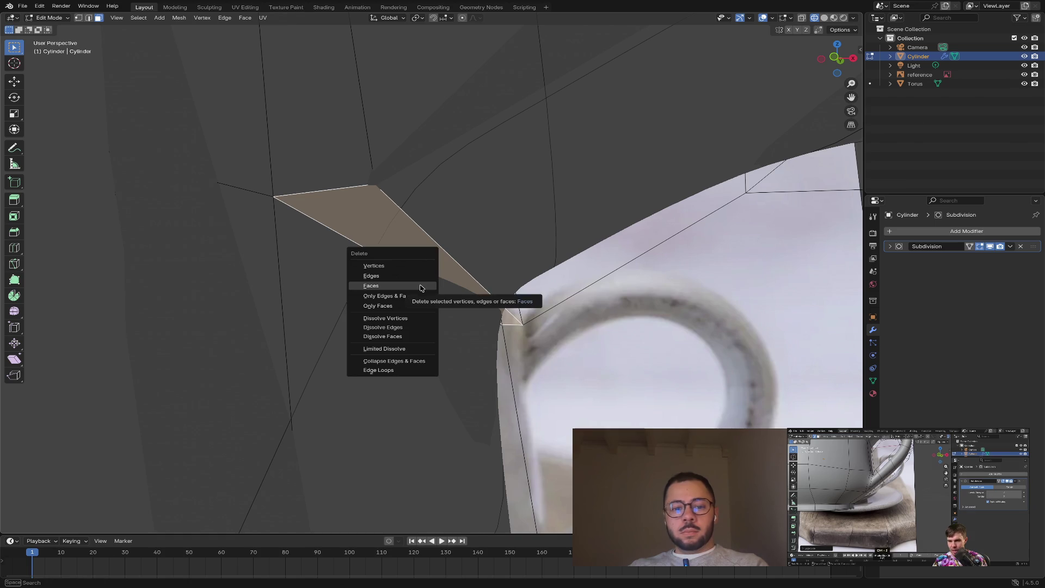
{"action": "left_click", "coordinate": [421, 287]}
{"action": "middle_click_drag", "start_coordinate": [574, 331], "coordinate": [574, 331]}
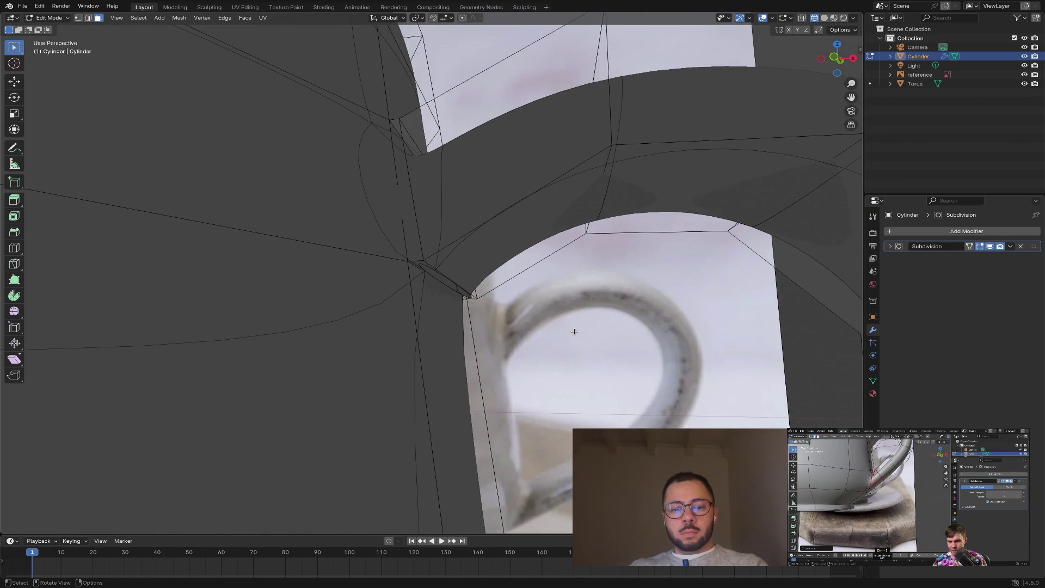
{"action": "left_click", "coordinate": [822, 18]}
{"action": "left_click", "coordinate": [799, 18]}
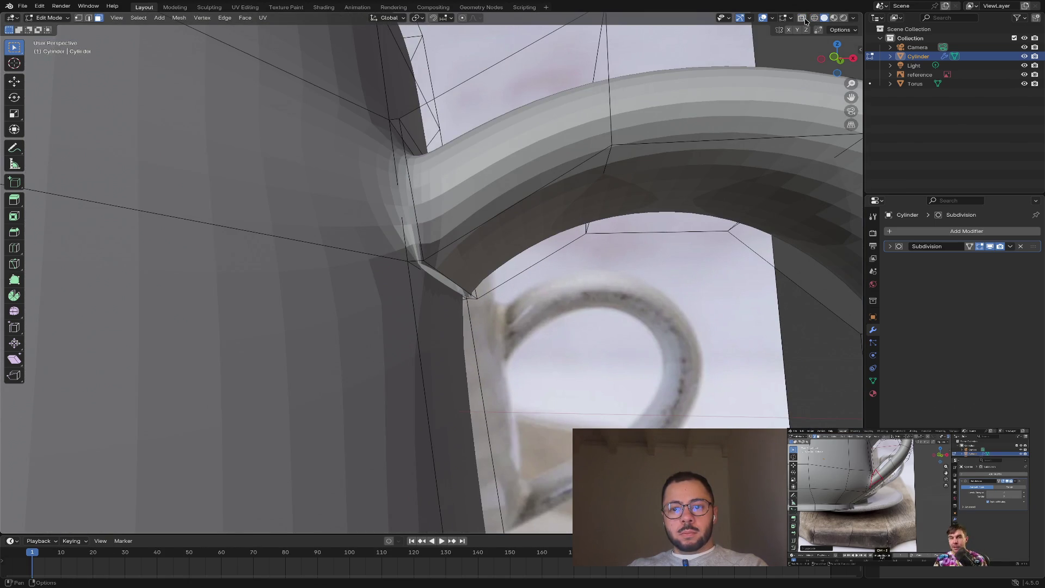
- Inspect the handle join in Object Mode, then return to Edit Mode and try selecting the handle strip
{"action": "middle_click_drag", "start_coordinate": [668, 181], "coordinate": [547, 306]}
{"action": "scroll", "coordinate": [547, 306], "scroll_direction": "up", "scroll_amount": 3}
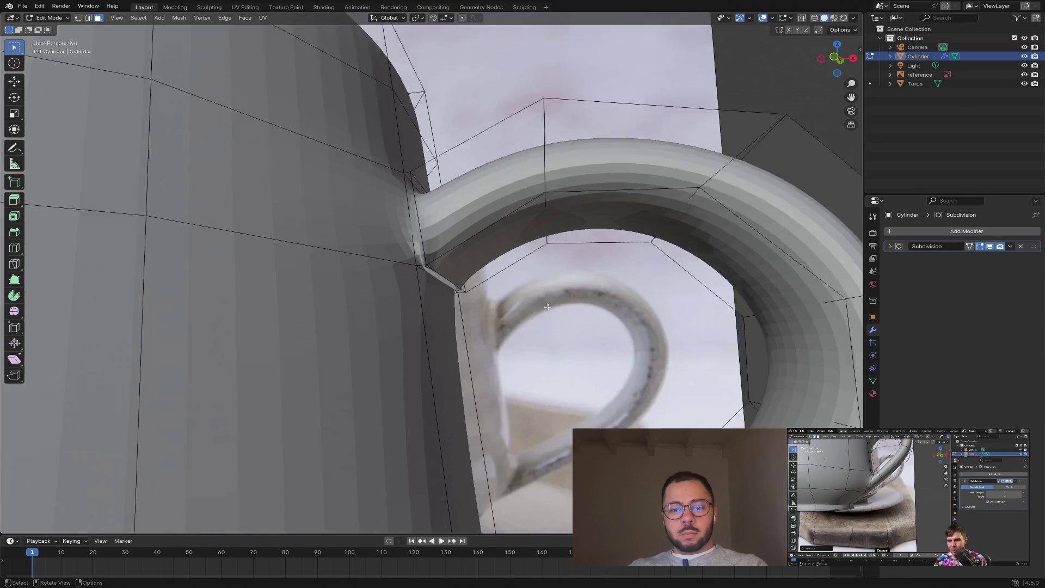
{"action": "key", "text": "Tab"}
{"action": "scroll", "coordinate": [546, 305], "scroll_direction": "up", "scroll_amount": 2}
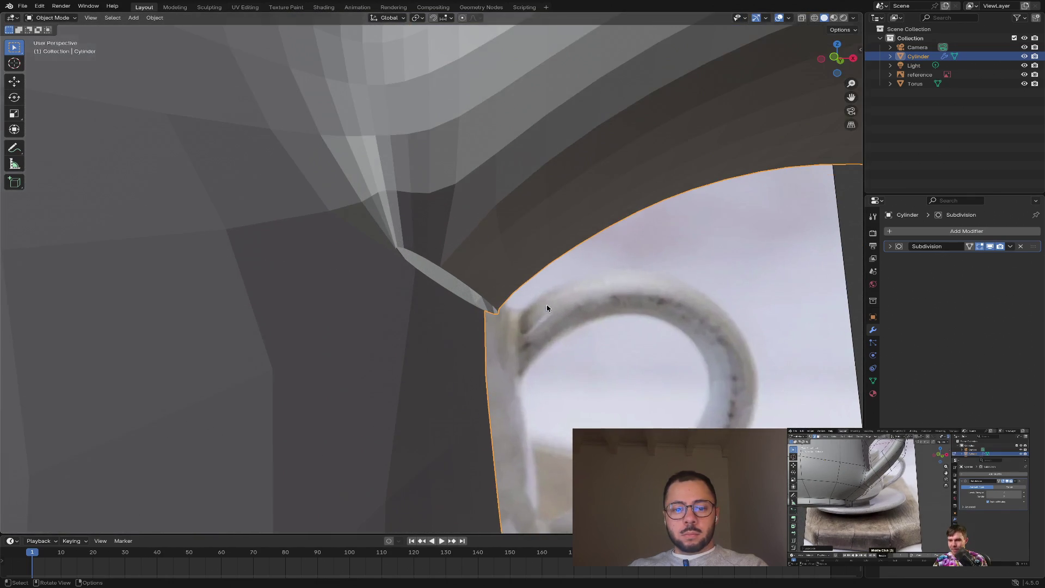
{"action": "mouse_move", "coordinate": [546, 303]}
{"action": "middle_mouse_down"}
{"action": "mouse_move", "coordinate": [505, 255]}
{"action": "mouse_move", "coordinate": [515, 299]}
{"action": "middle_mouse_up"}
{"action": "key", "text": "Tab"}
{"action": "left_click", "coordinate": [533, 276], "text": "ctrl"}
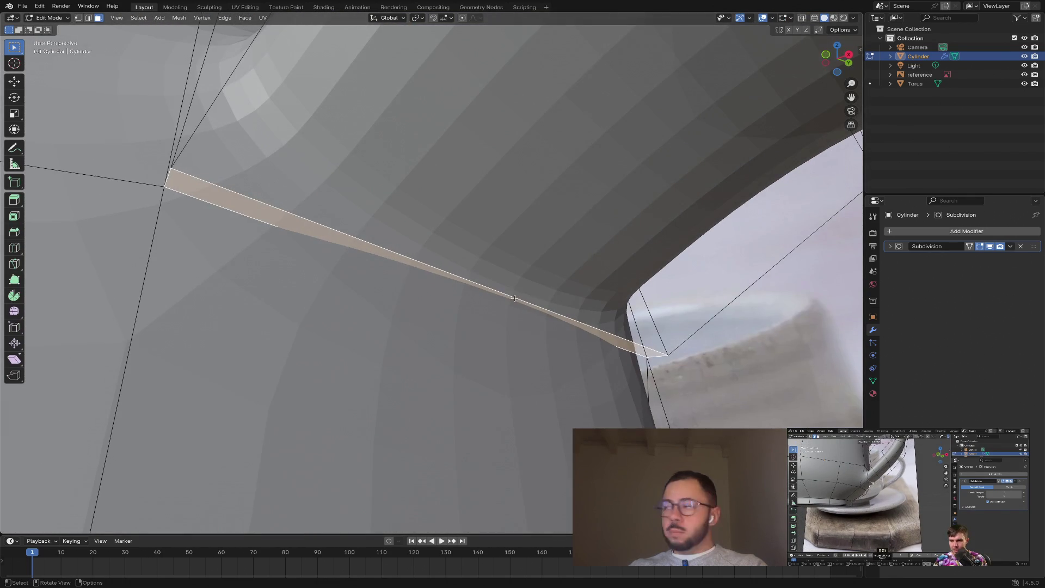
{"action": "mouse_move", "coordinate": [636, 386]}
{"action": "middle_mouse_down"}
{"action": "mouse_move", "coordinate": [615, 380]}
{"action": "mouse_move", "coordinate": [653, 408]}
{"action": "mouse_move", "coordinate": [497, 513]}
{"action": "mouse_move", "coordinate": [473, 586]}
{"action": "middle_mouse_up"}
{"action": "left_click", "coordinate": [629, 388]}
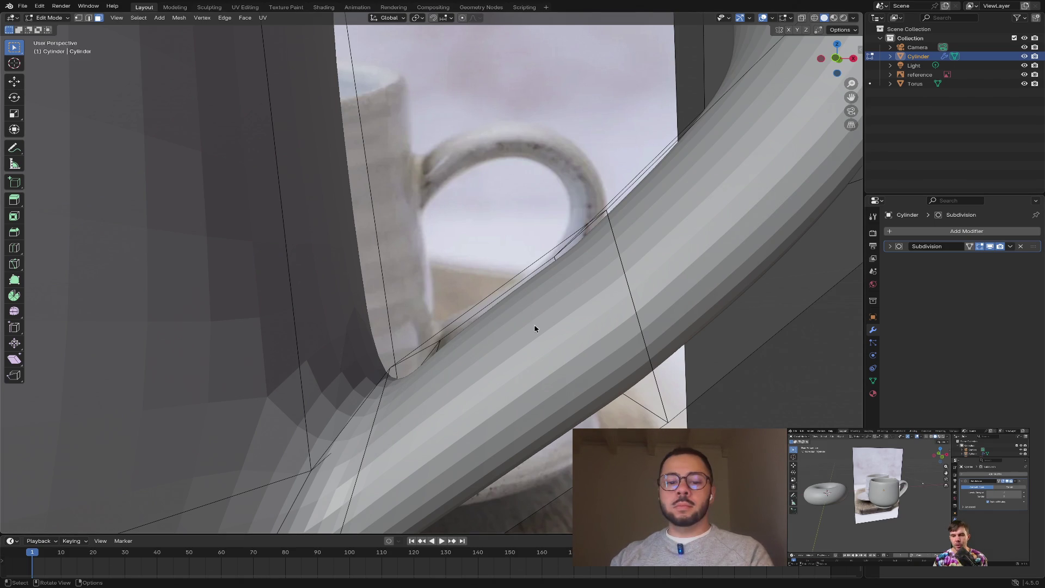
- Slide an edge of the small joint face further along the handle tube
{"action": "mouse_move", "coordinate": [534, 326]}
{"action": "middle_mouse_down"}
{"action": "mouse_move", "coordinate": [516, 375]}
{"action": "mouse_move", "coordinate": [485, 376]}
{"action": "mouse_move", "coordinate": [511, 378]}
{"action": "mouse_move", "coordinate": [423, 353]}
{"action": "mouse_move", "coordinate": [432, 357]}
{"action": "mouse_move", "coordinate": [436, 334]}
{"action": "mouse_move", "coordinate": [443, 344]}
{"action": "middle_mouse_up"}
{"action": "left_click", "coordinate": [516, 376], "text": "alt"}
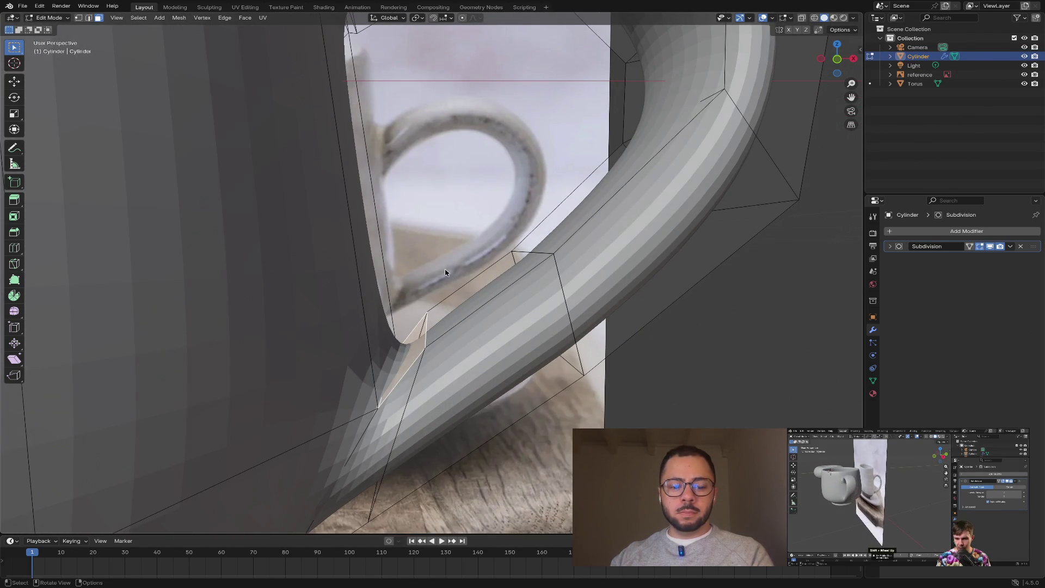
{"action": "key", "text": "2"}
{"action": "left_click", "coordinate": [427, 320]}
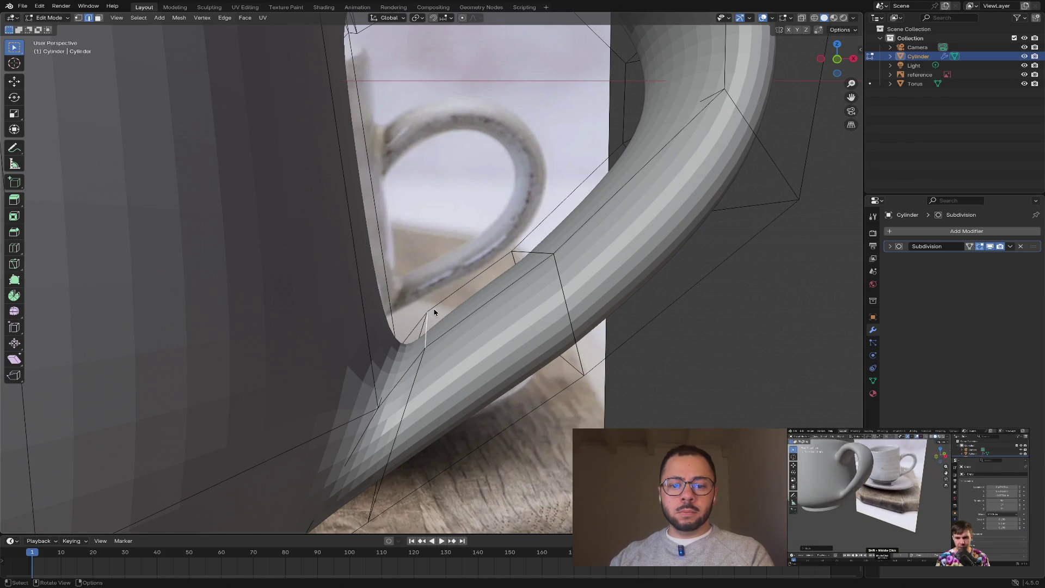
{"action": "key", "text": "g"}
{"action": "key", "text": "g"}
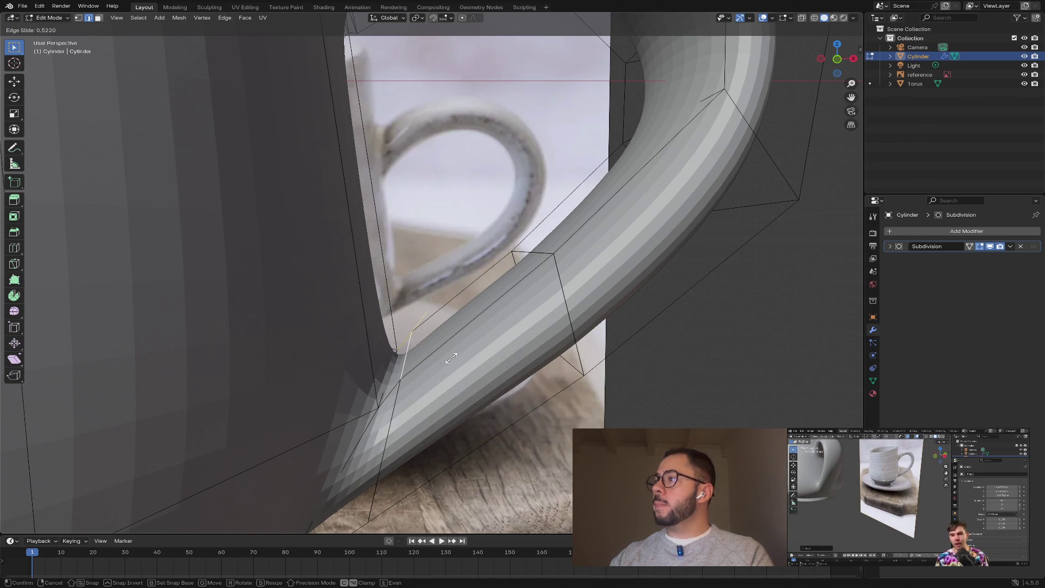
{"action": "left_click", "coordinate": [468, 355]}
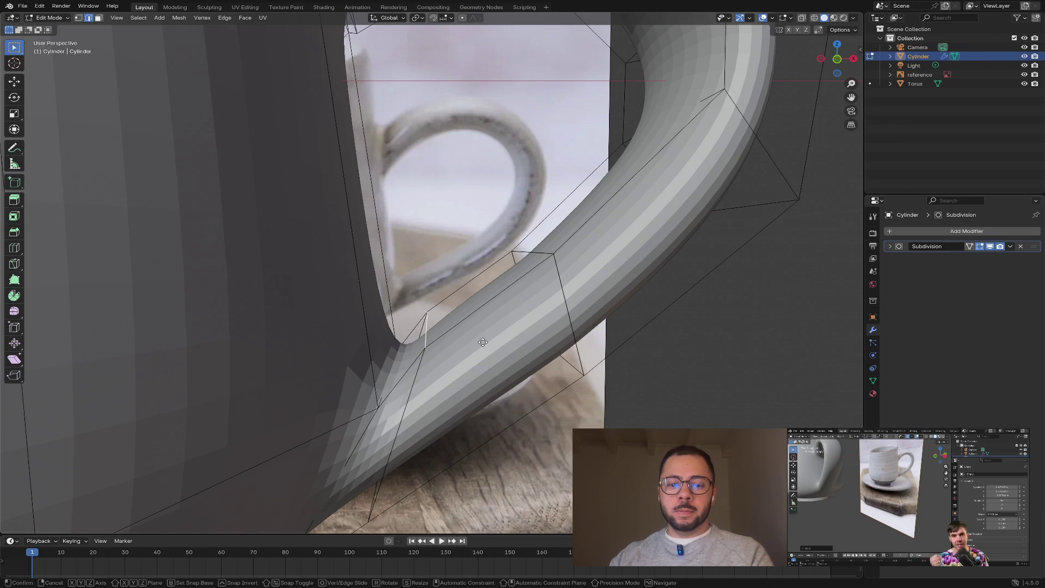
{"action": "key", "text": "g"}
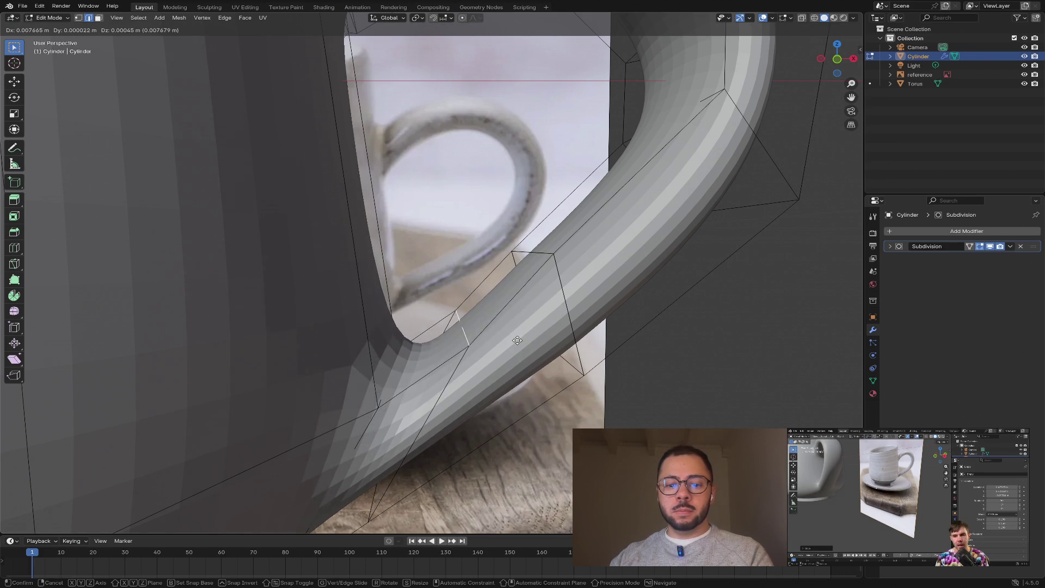
{"action": "left_click", "coordinate": [492, 352]}
- Move the handle face next to the cup, then adjust its position in Front view
{"action": "key", "text": "3"}
{"action": "middle_click_drag", "start_coordinate": [518, 250], "coordinate": [468, 306]}
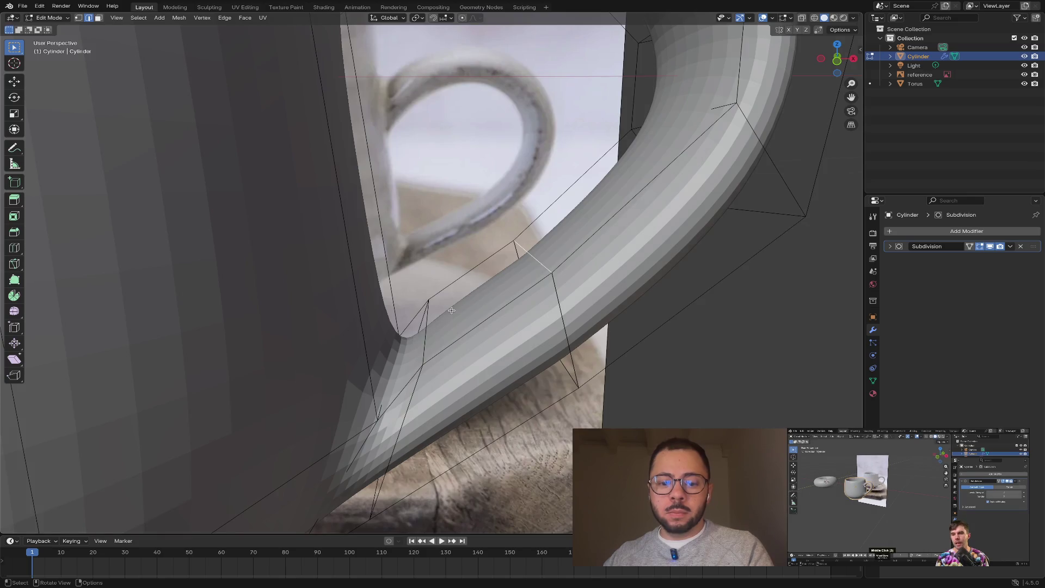
{"action": "left_click", "coordinate": [465, 307]}
{"action": "key", "text": "g"}
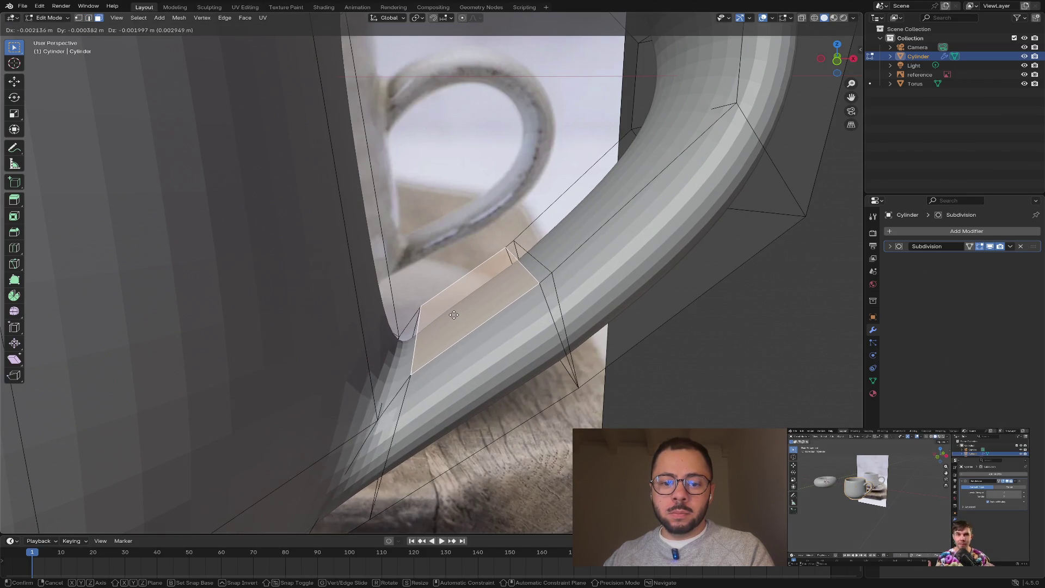
{"action": "left_click", "coordinate": [459, 320]}
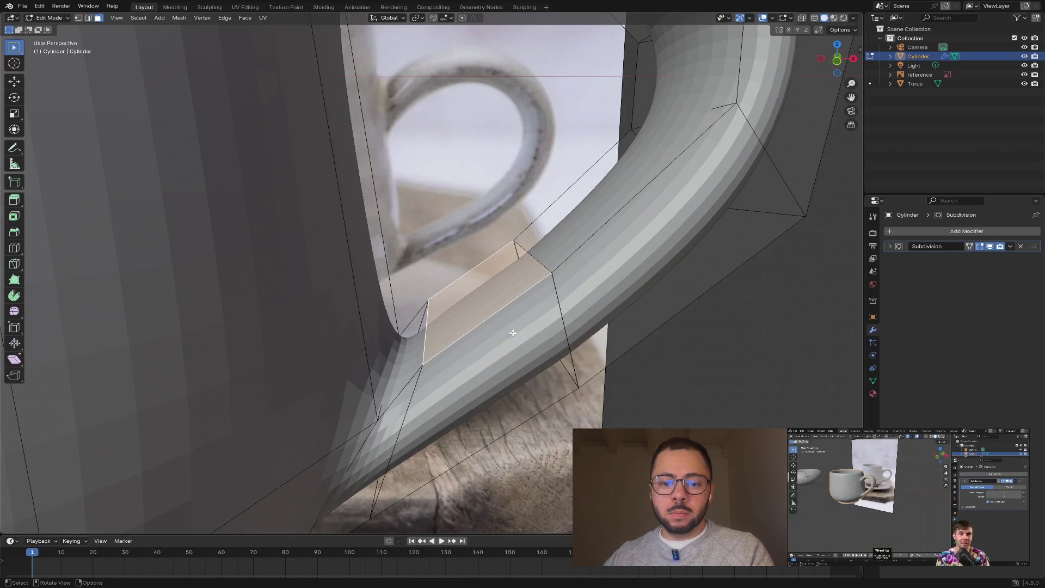
{"action": "left_click_drag", "start_coordinate": [837, 59], "coordinate": [843, 54]}
{"action": "left_click", "coordinate": [836, 64]}
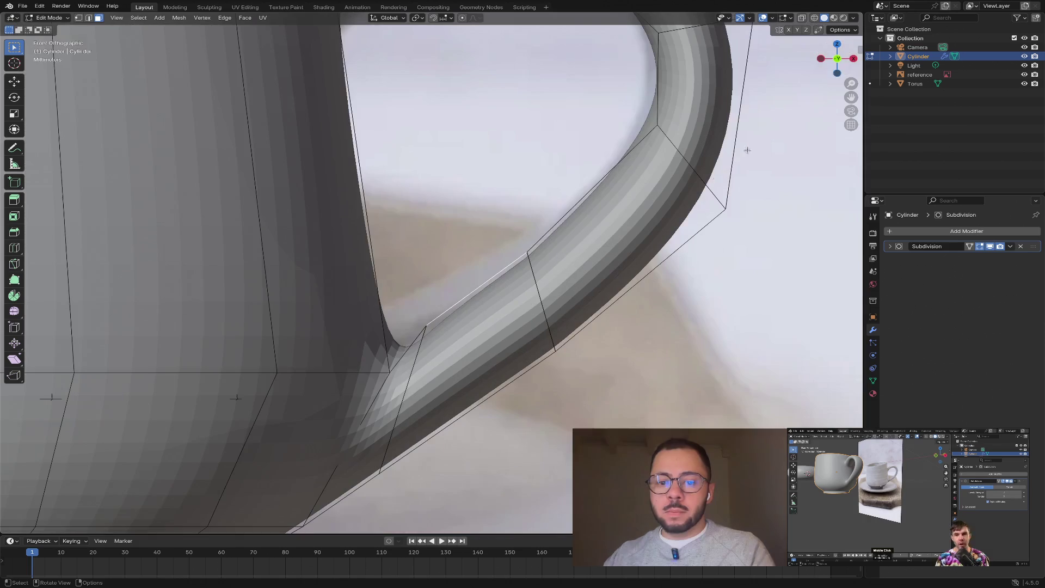
{"action": "key", "text": "g"}
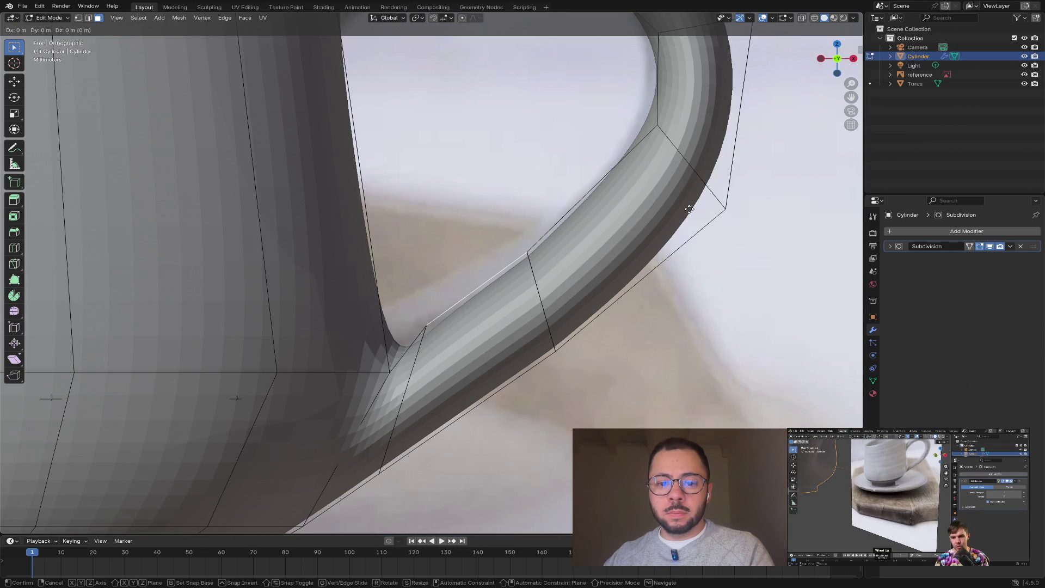
{"action": "key", "text": "x"}
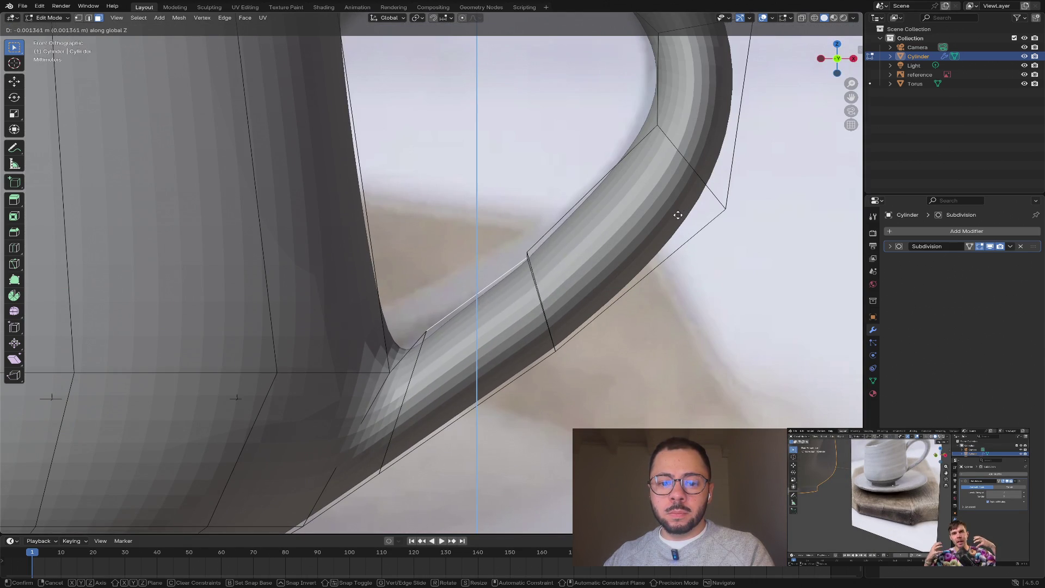
{"action": "left_click", "coordinate": [677, 215]}
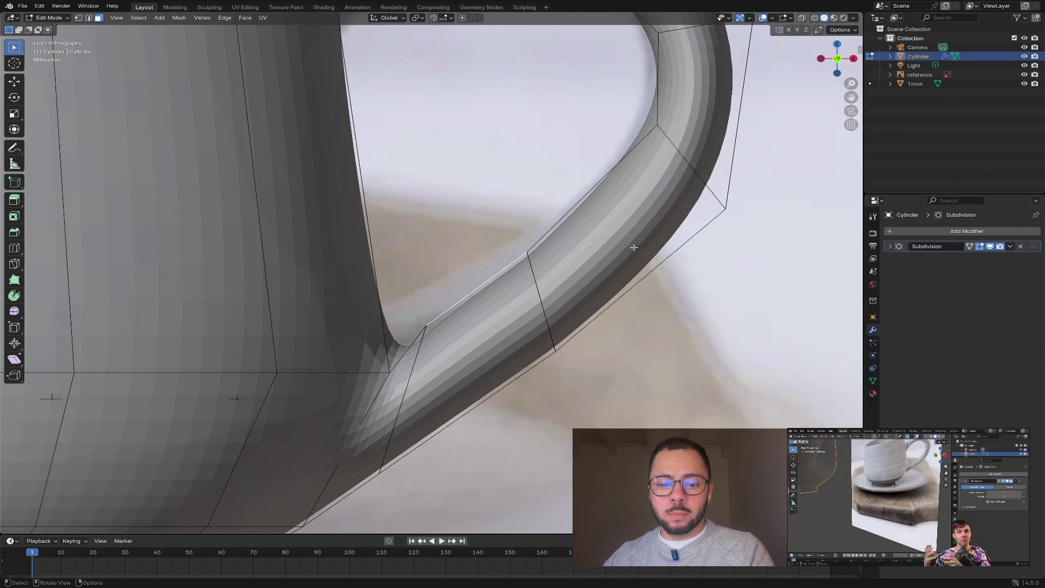
{"action": "middle_click_drag", "start_coordinate": [633, 248], "coordinate": [638, 260]}
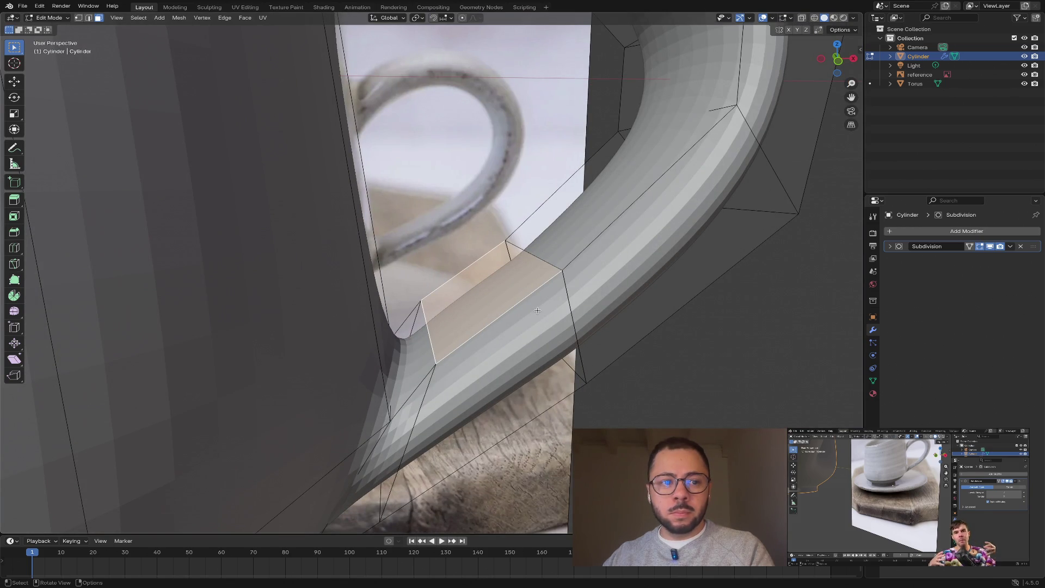
- Loop cut the handle near the cup and scale the new loop down to thin it
{"action": "key", "text": "ctrl+r"}
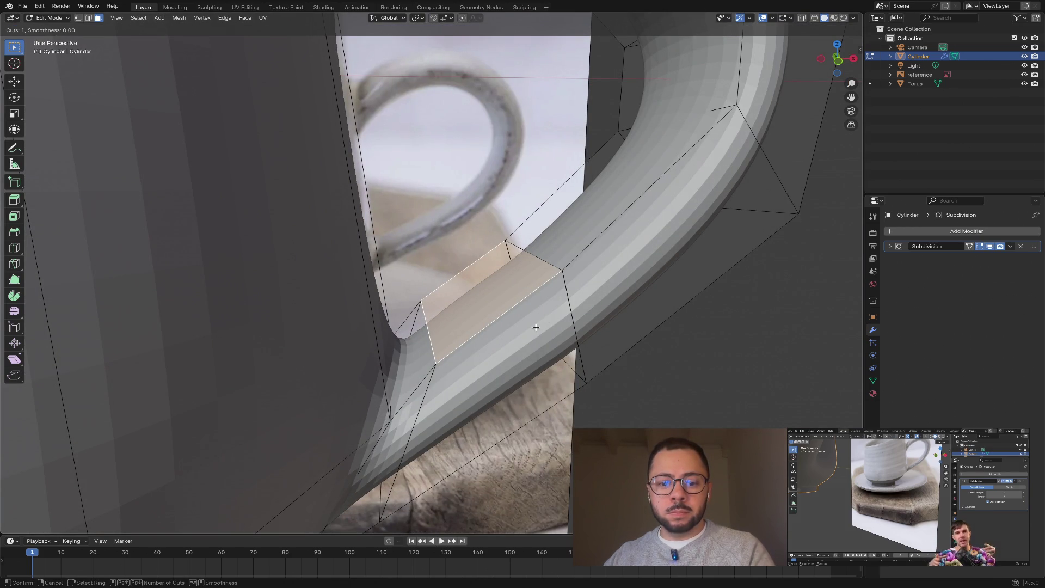
{"action": "left_click", "coordinate": [531, 309]}
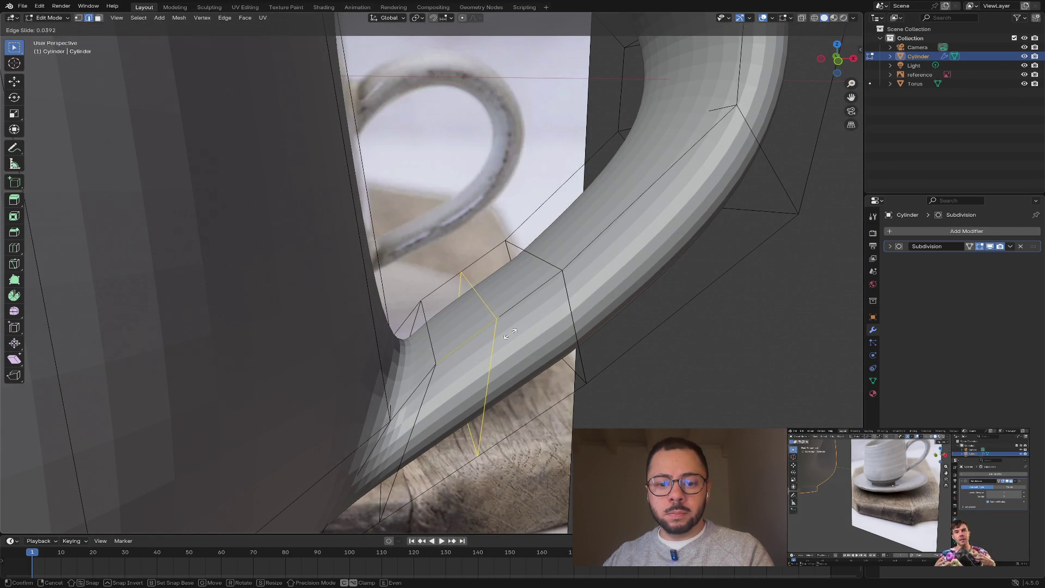
{"action": "left_click", "coordinate": [511, 331]}
{"action": "middle_click_drag", "start_coordinate": [530, 344], "coordinate": [526, 342]}
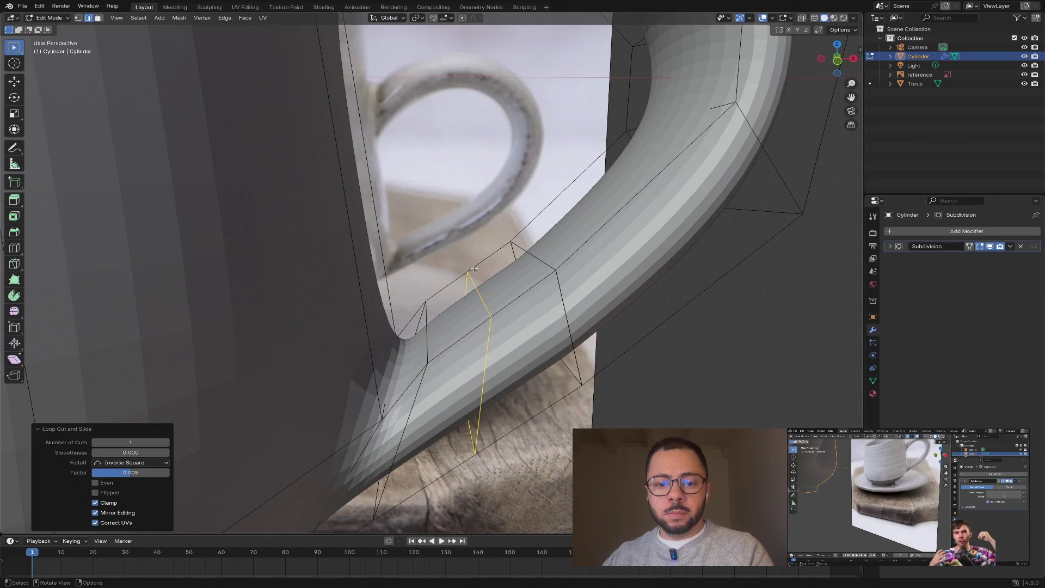
{"action": "key", "text": "s"}
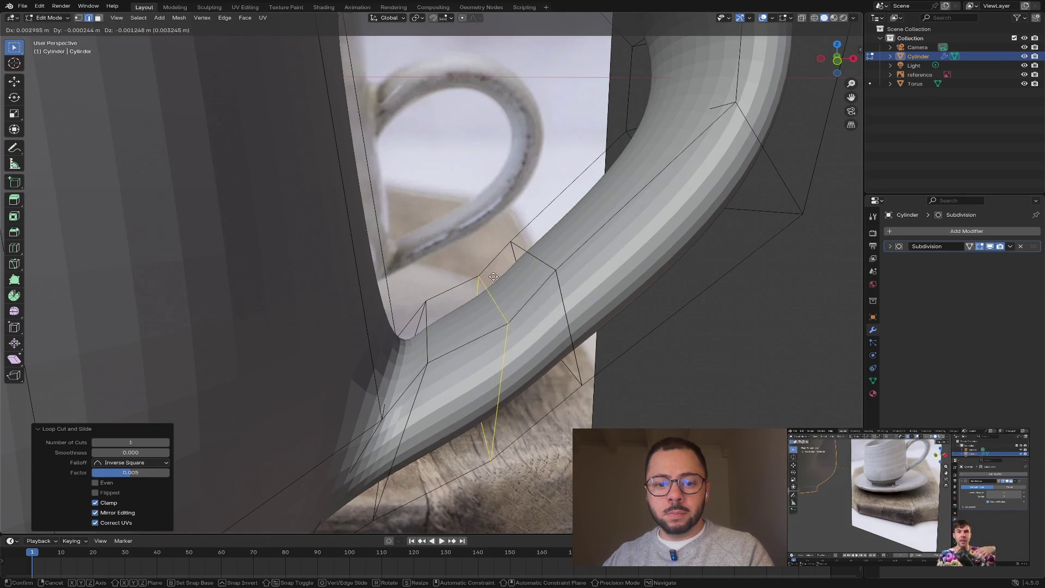
{"action": "key", "text": "Escape"}
{"action": "key", "text": "s"}
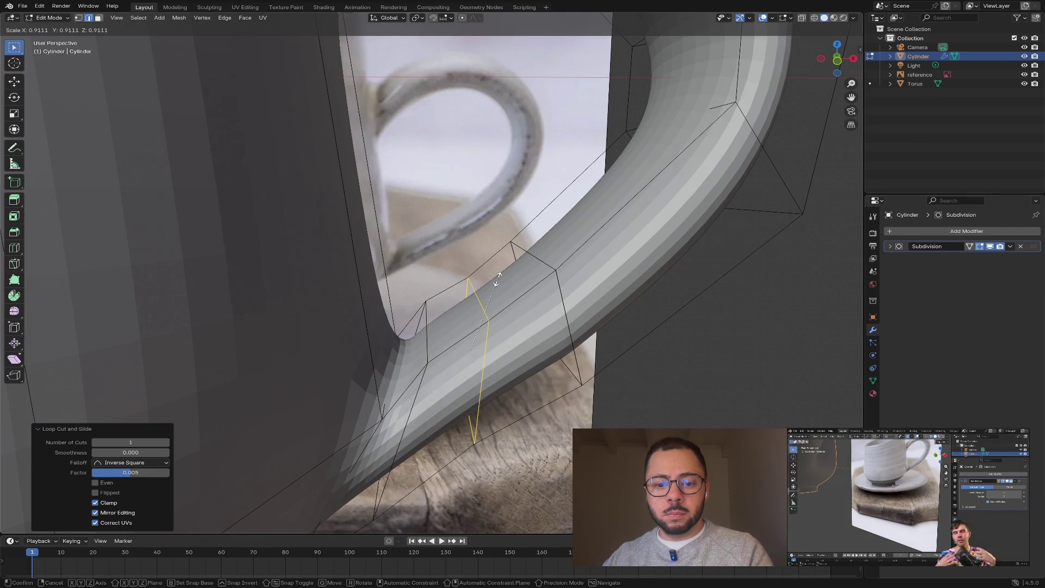
{"action": "left_click", "coordinate": [469, 277]}
{"action": "key", "text": "g"}
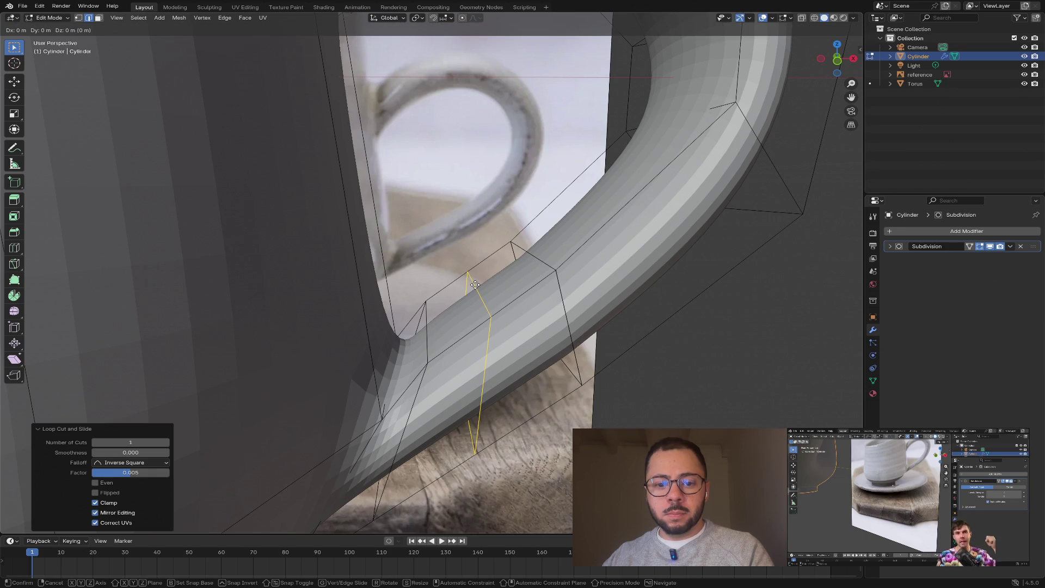
{"action": "key", "text": "x"}
{"action": "key", "text": "z"}
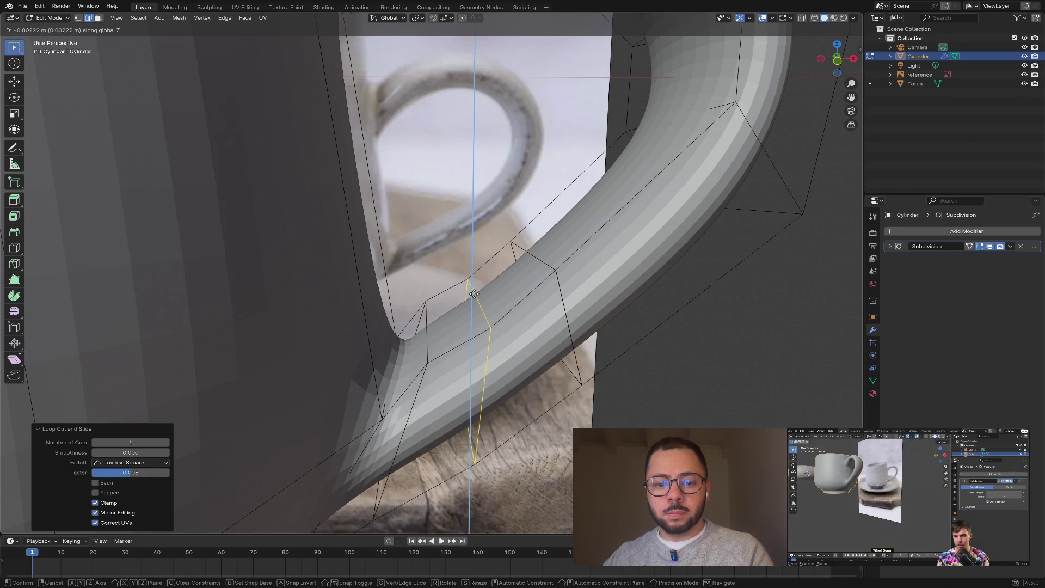
{"action": "right_click", "coordinate": [475, 294]}
{"action": "middle_click_drag", "start_coordinate": [475, 295], "coordinate": [580, 317]}
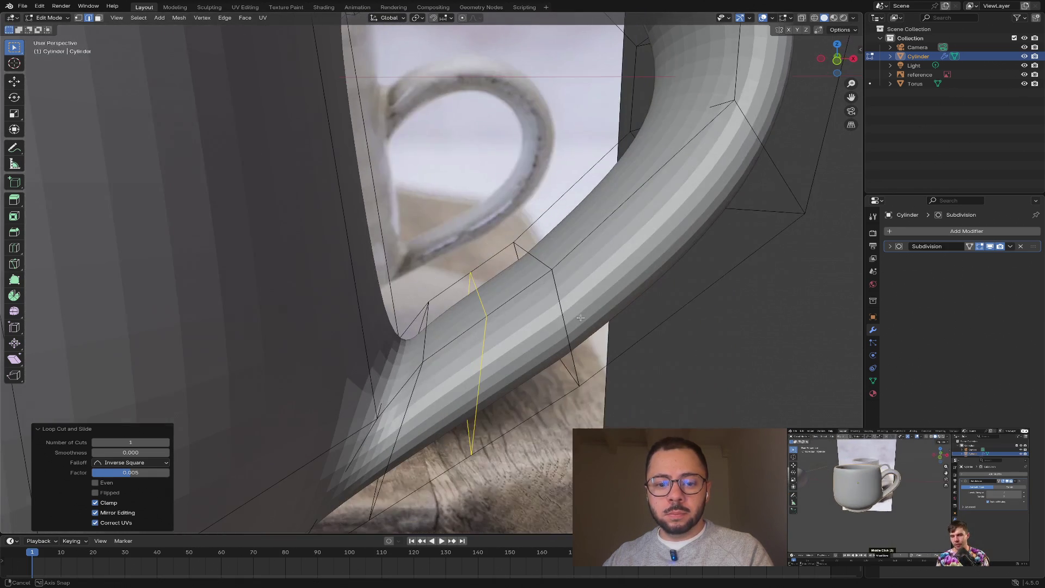
- Lower an edge of the new loop along Z to flatten the bump
{"action": "left_click", "coordinate": [481, 301]}
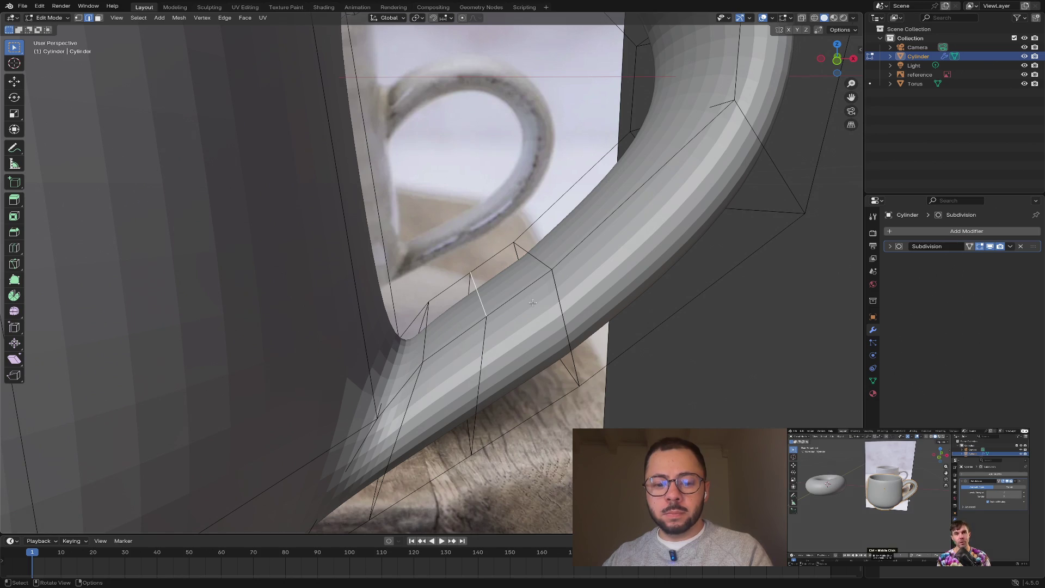
{"action": "key", "text": "x"}
{"action": "right_click", "coordinate": [550, 289]}
{"action": "key", "text": "g"}
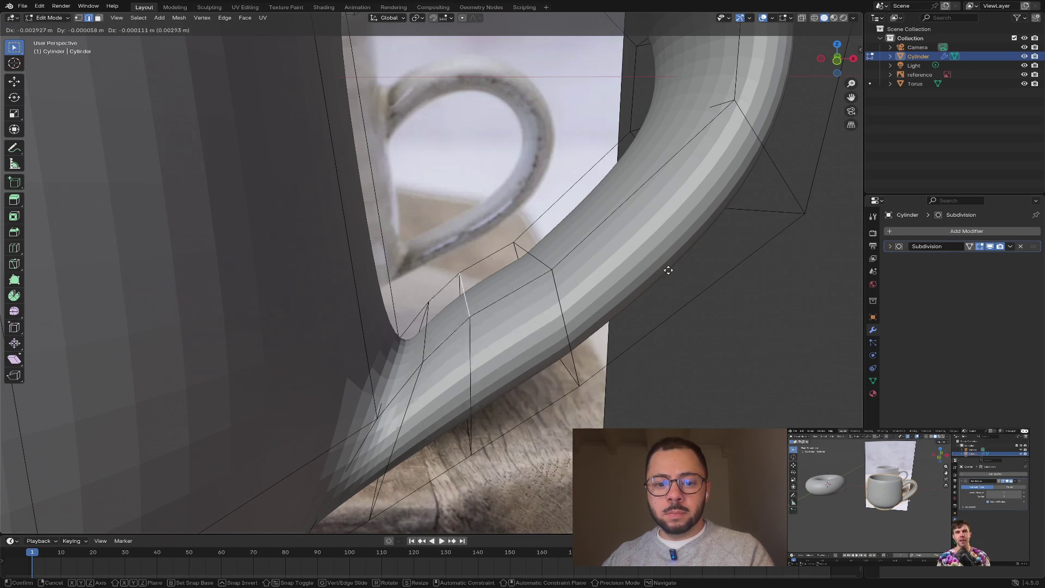
{"action": "key", "text": "x"}
{"action": "key", "text": "z"}
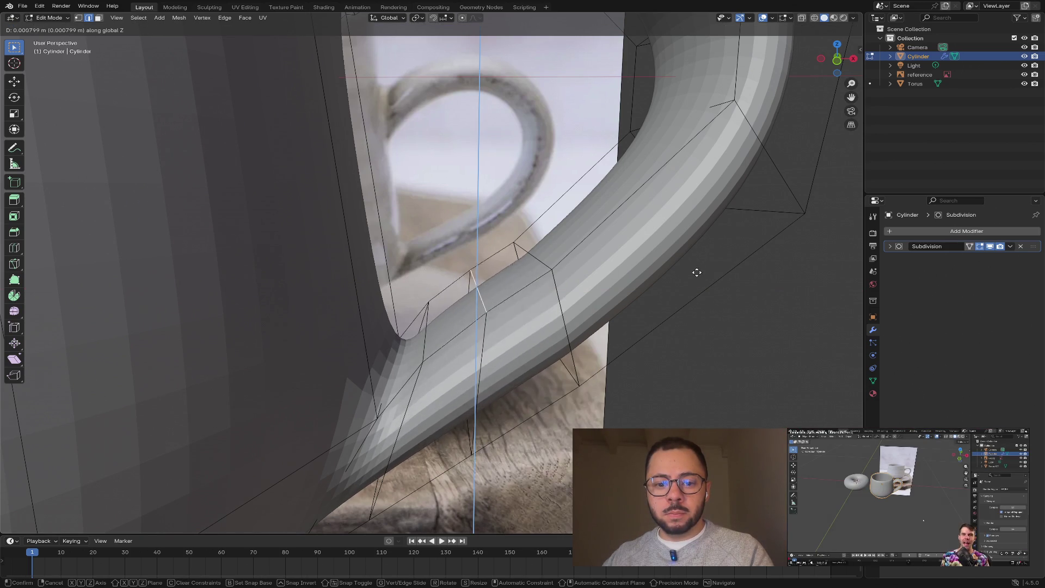
{"action": "left_click", "coordinate": [694, 284]}
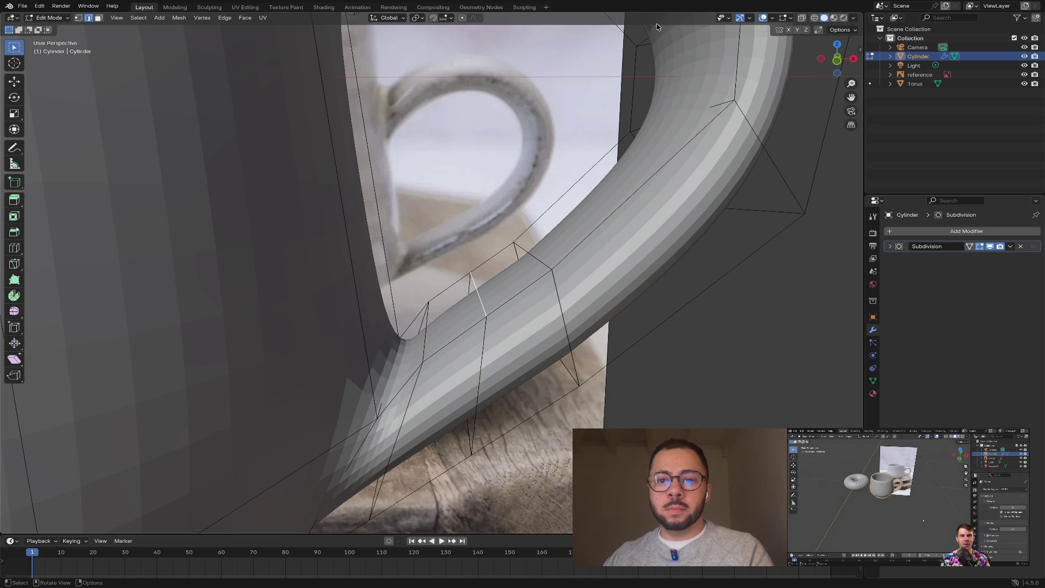
{"action": "right_click", "coordinate": [649, 189]}
{"action": "left_click", "coordinate": [626, 202]}
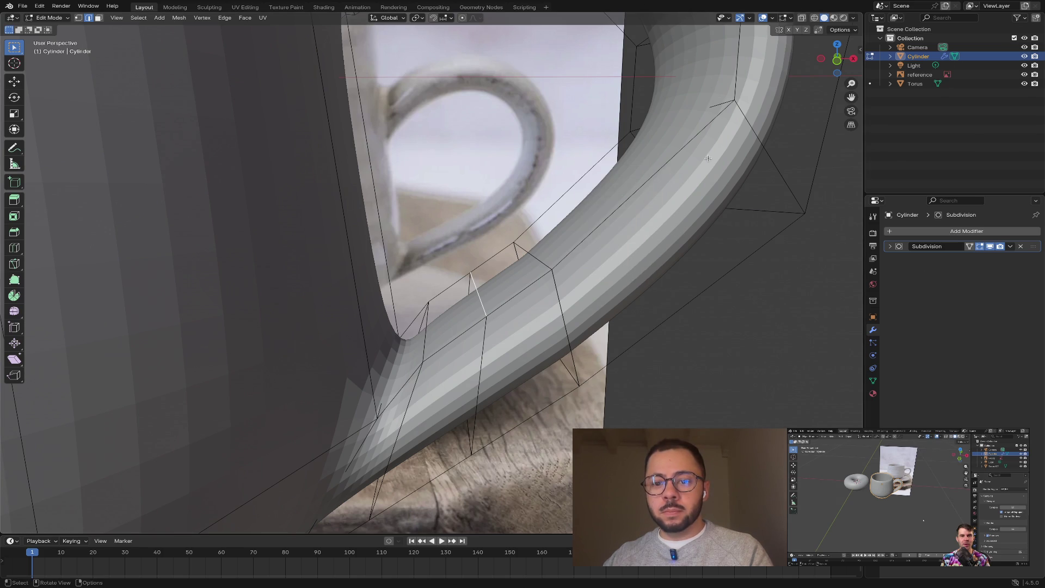
{"action": "right_click", "coordinate": [581, 217]}
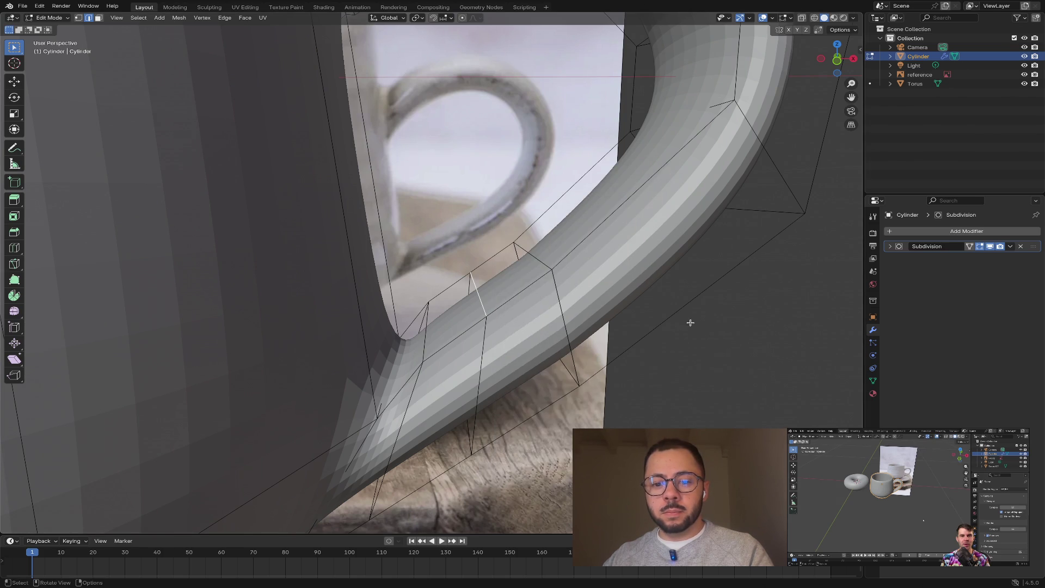
{"action": "key", "text": "g"}
{"action": "key", "text": "z"}
{"action": "left_click", "coordinate": [669, 321]}
- Scale the loop along Z to flatten it and check the result from Front view
{"action": "key", "text": "s"}
{"action": "key", "text": "z"}
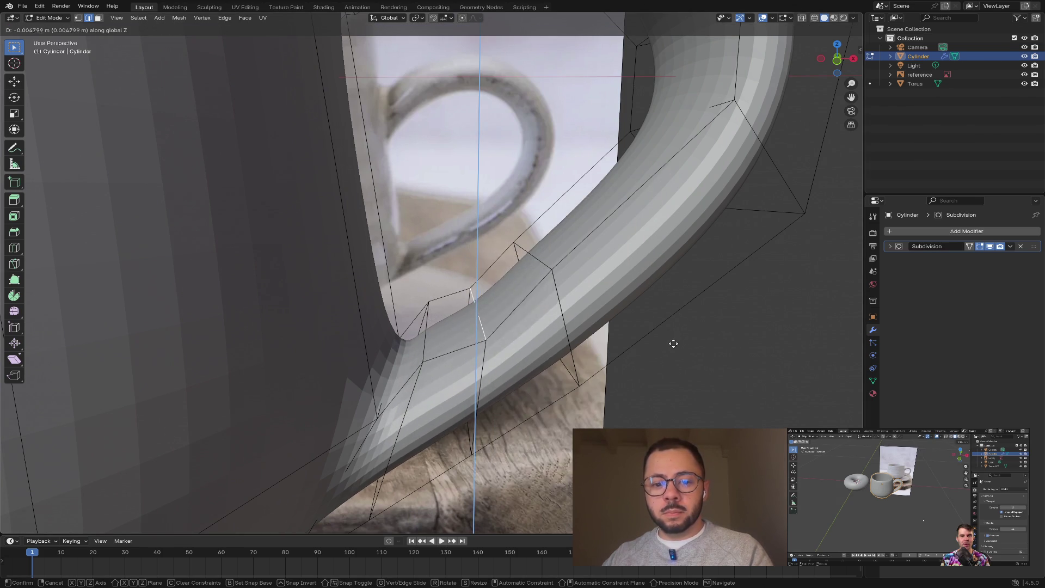
{"action": "key", "text": "z"}
{"action": "key", "text": "z"}
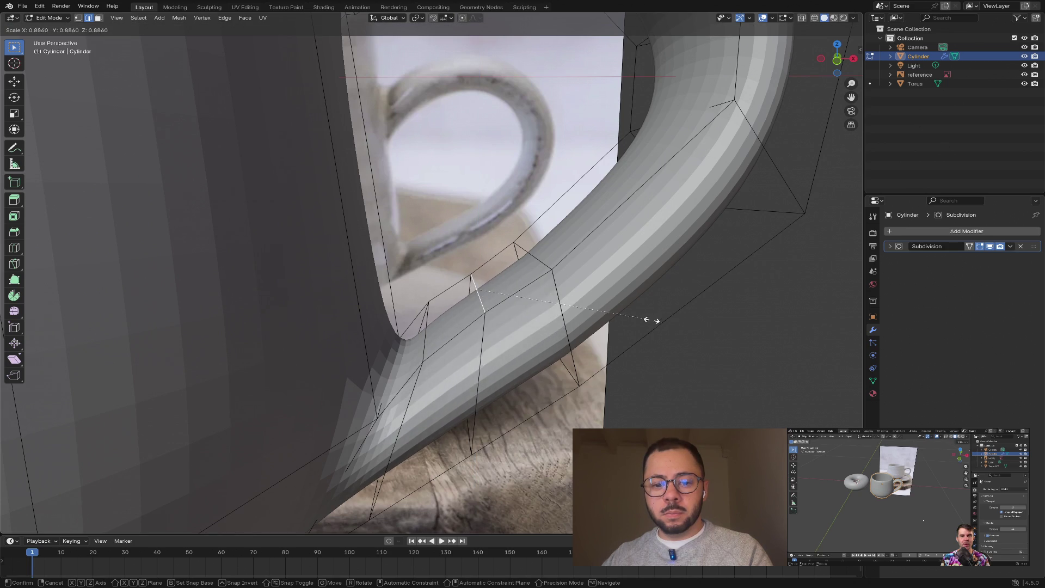
{"action": "key", "text": "x"}
{"action": "key", "text": "z"}
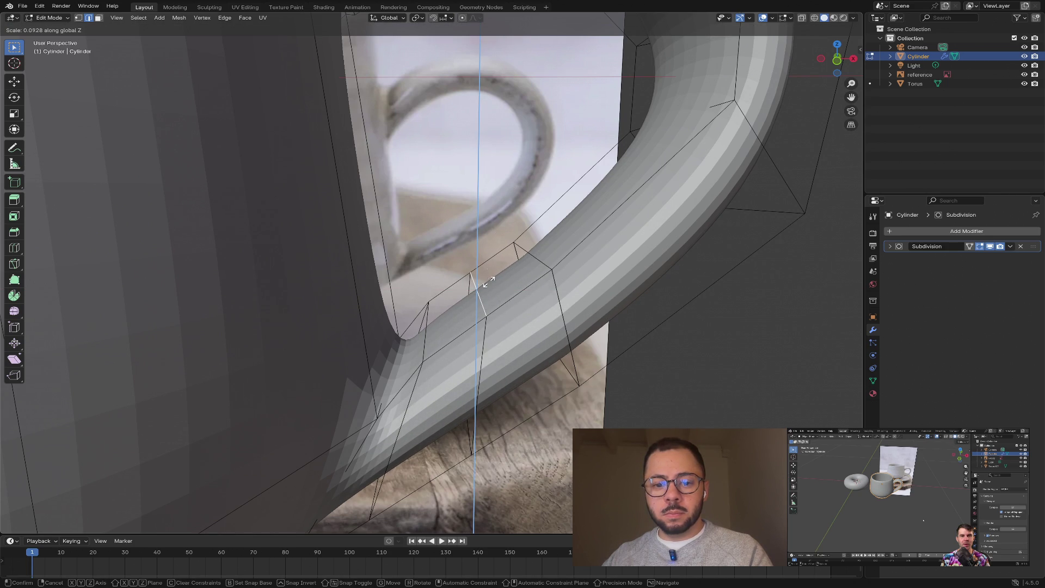
{"action": "left_click", "coordinate": [607, 370]}
{"action": "mouse_move", "coordinate": [701, 288]}
{"action": "middle_mouse_down"}
{"action": "mouse_move", "coordinate": [680, 302]}
{"action": "mouse_move", "coordinate": [702, 296]}
{"action": "middle_mouse_up"}
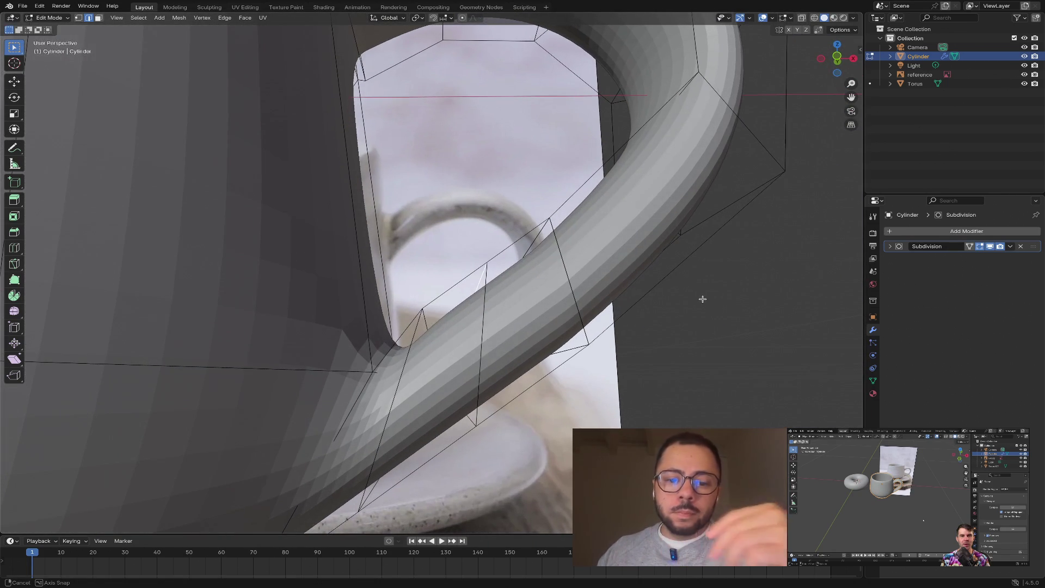
{"action": "left_click", "coordinate": [837, 57]}
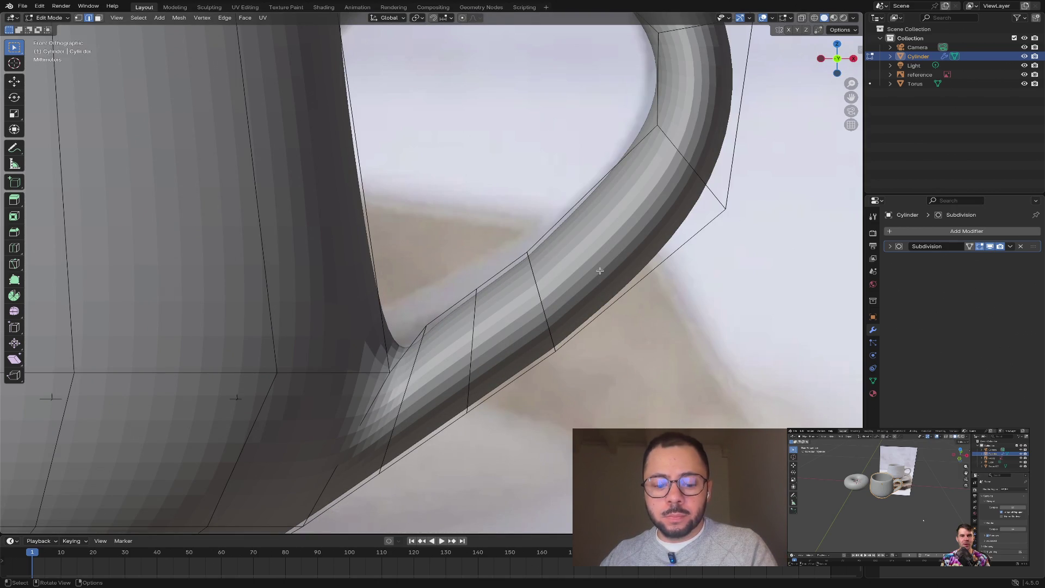
- Move the loop near the handle base along Z and check it in perspective and Front view
{"action": "key", "text": "s"}
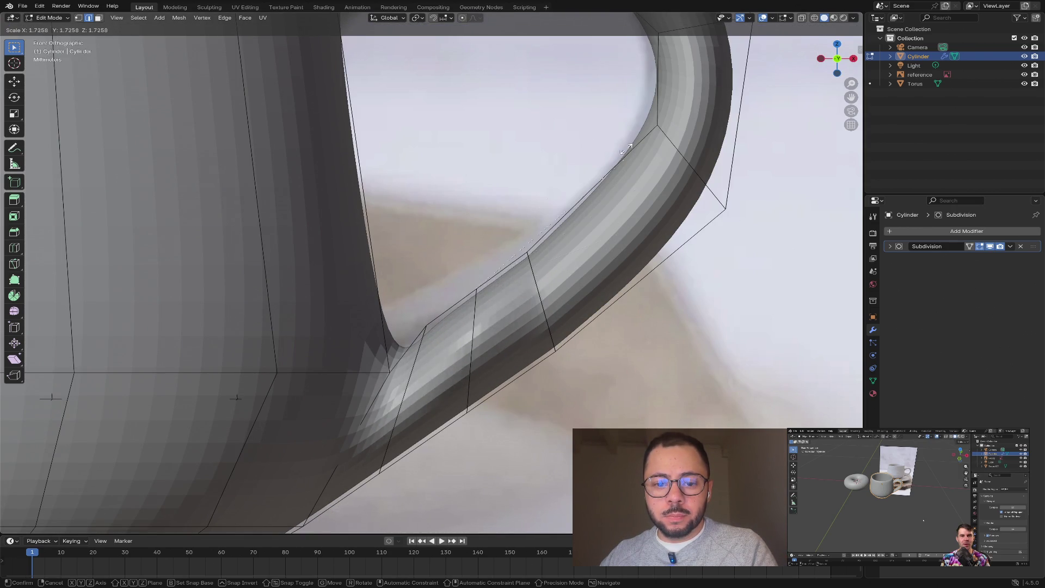
{"action": "key", "text": "g"}
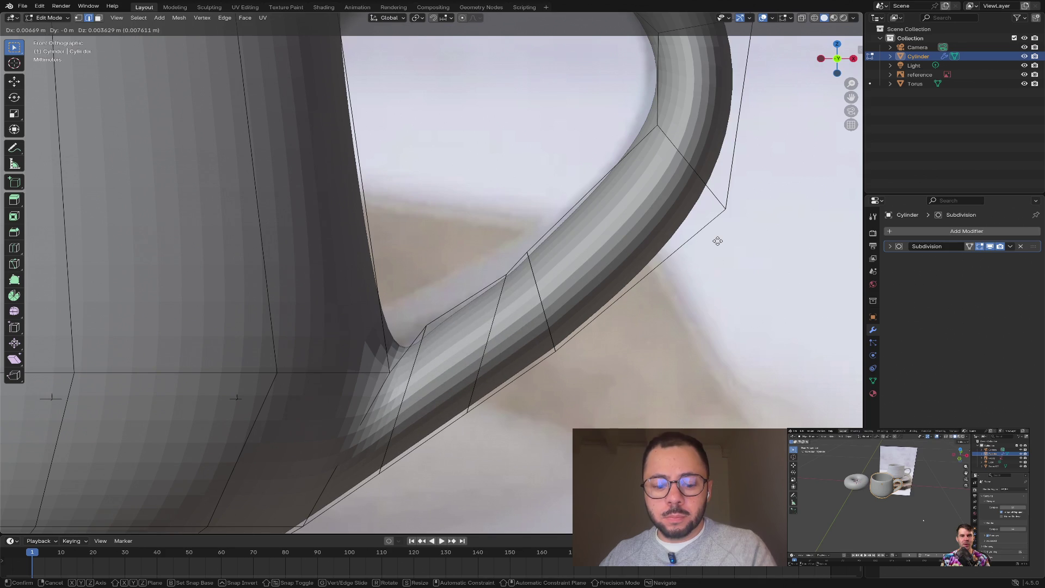
{"action": "key", "text": "x"}
{"action": "key", "text": "z"}
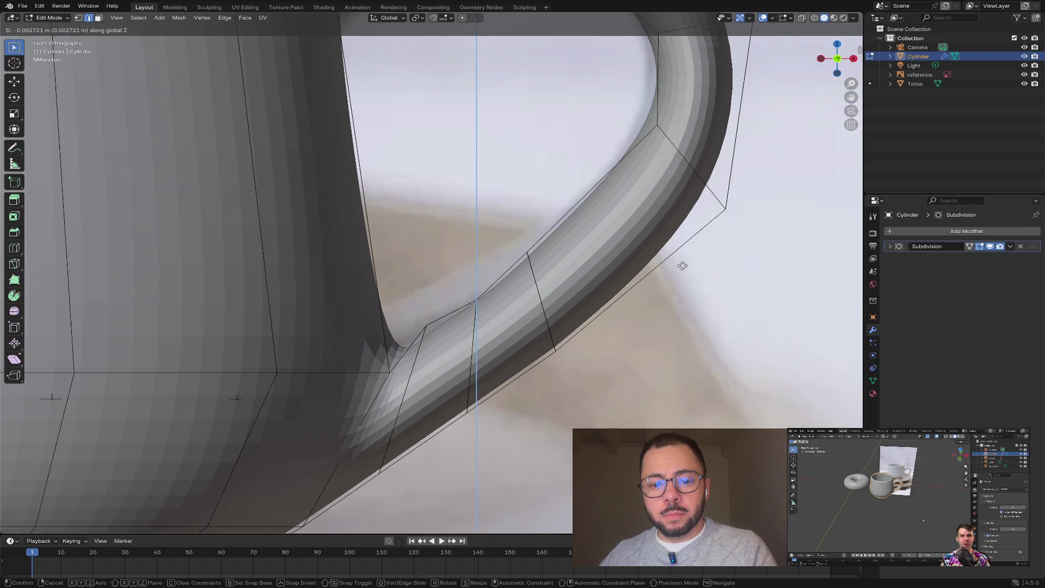
{"action": "left_click", "coordinate": [682, 262]}
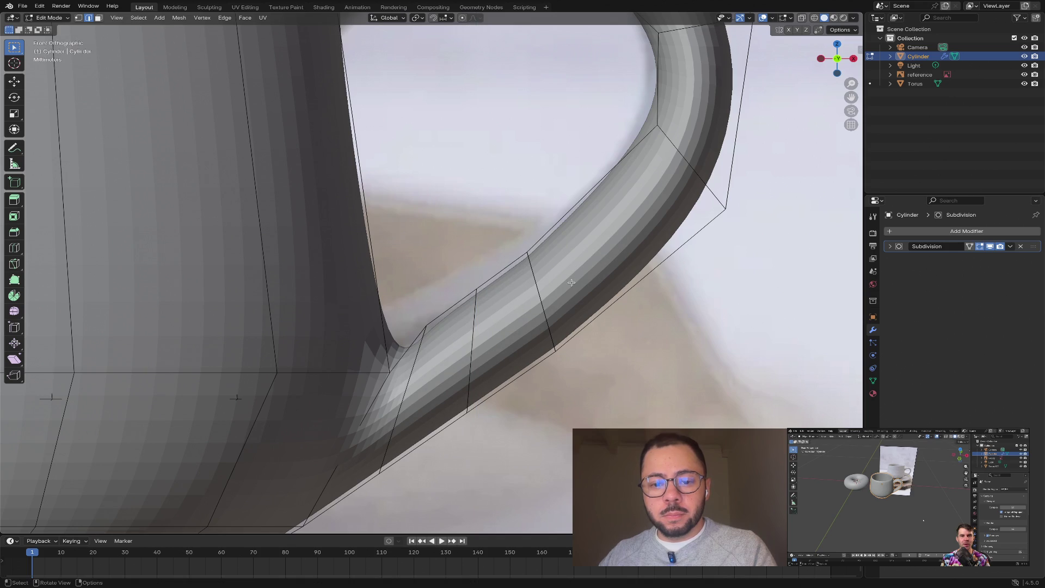
{"action": "key", "text": "x"}
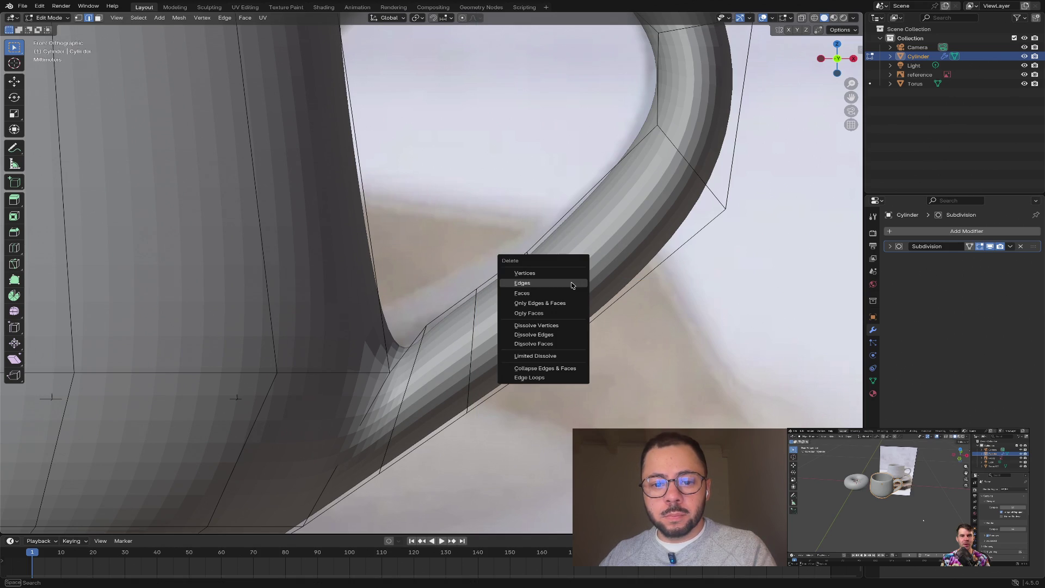
{"action": "right_click", "coordinate": [695, 275]}
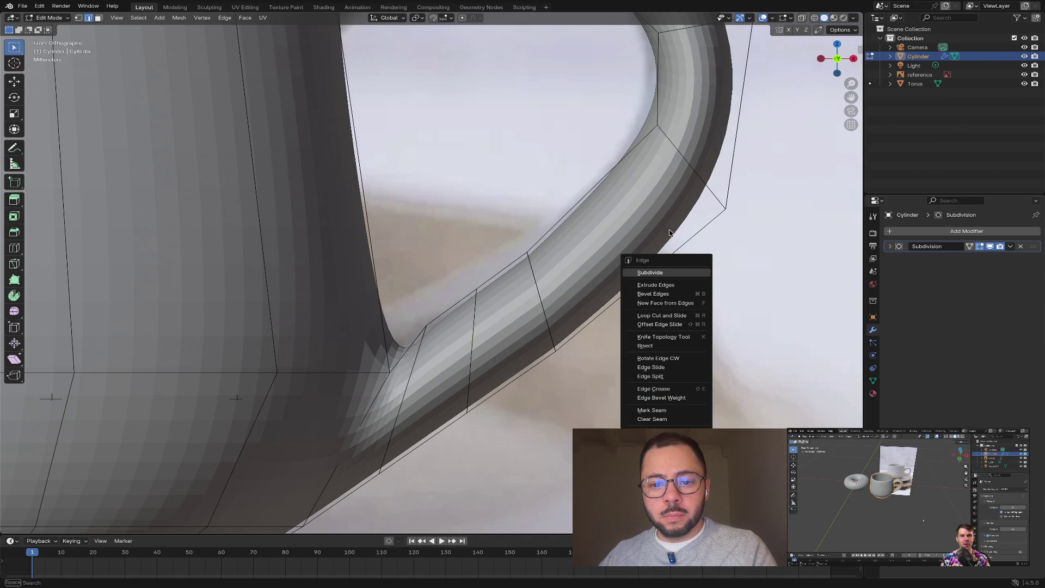
{"action": "middle_click_drag", "start_coordinate": [497, 240], "coordinate": [479, 302]}
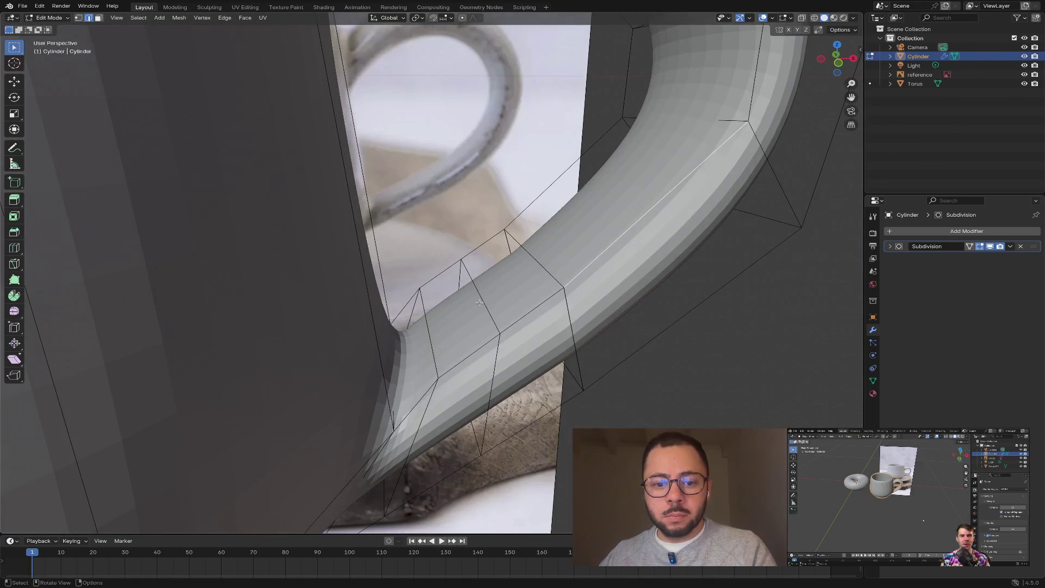
{"action": "left_click", "coordinate": [839, 59]}
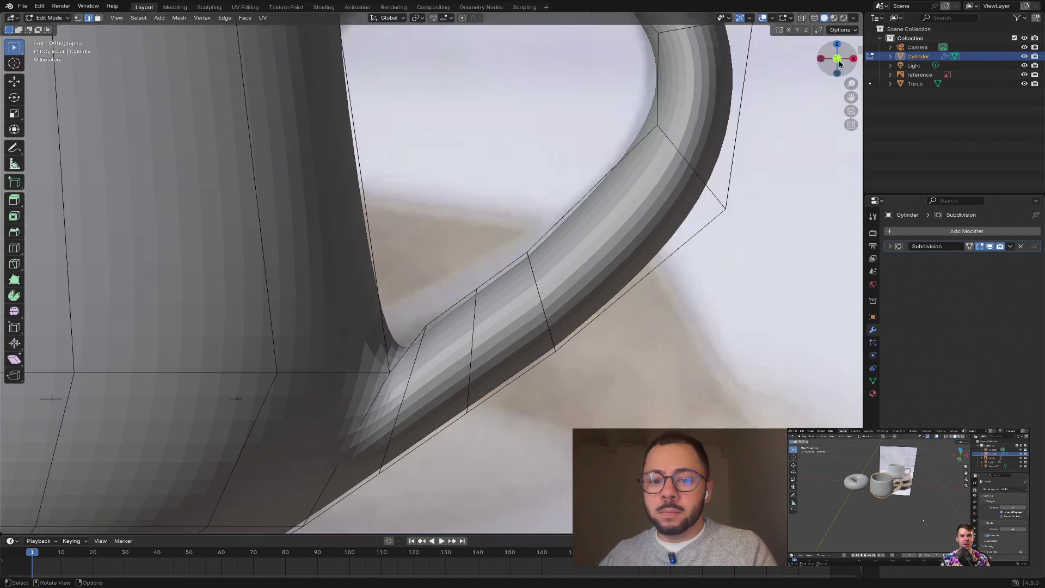
- Lower the loop 0.001361 m along Z and place a new loop cut across the handle
{"action": "key", "text": "g"}
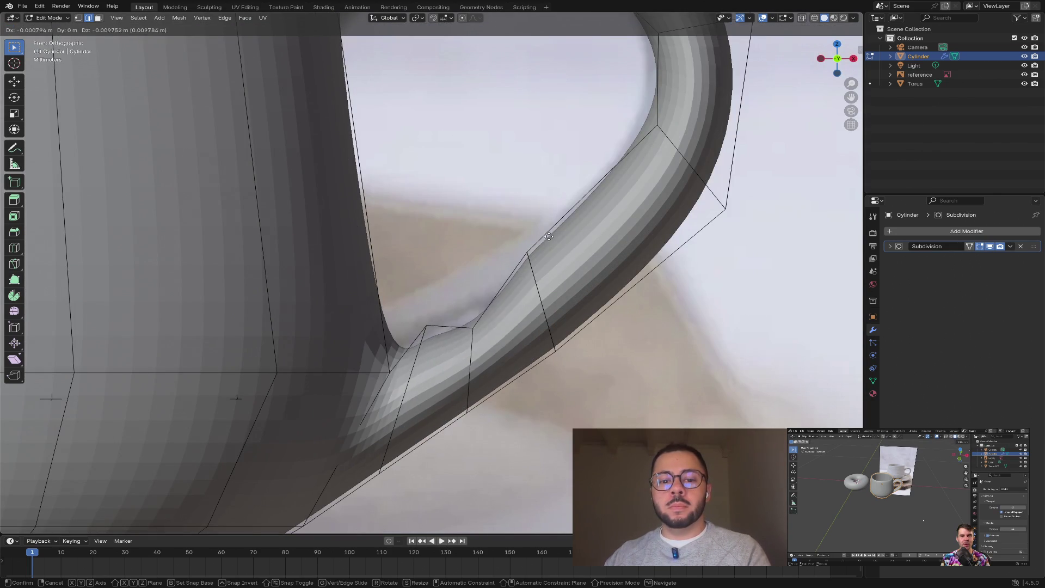
{"action": "key", "text": "z"}
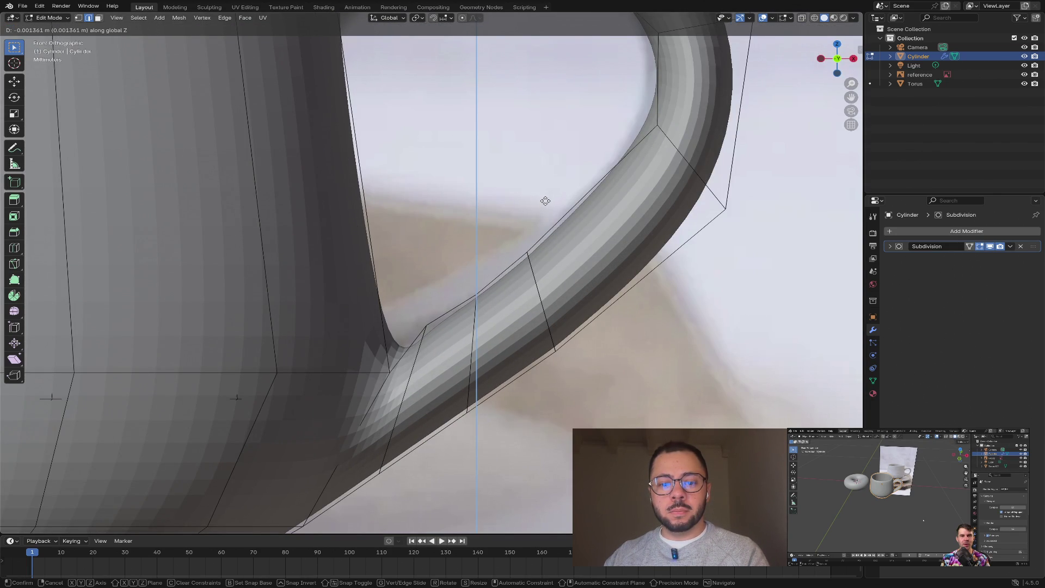
{"action": "left_click", "coordinate": [545, 201]}
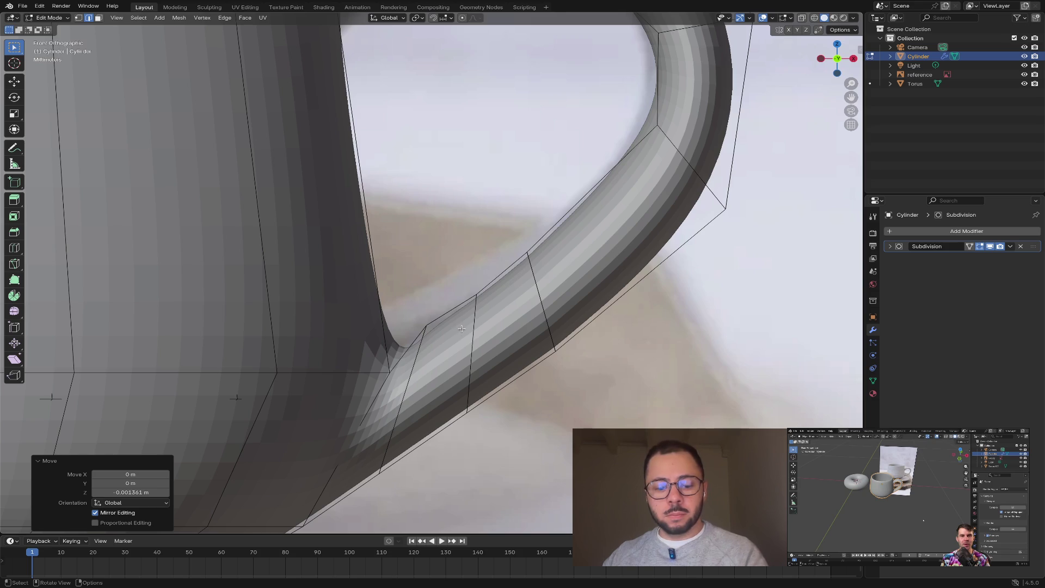
{"action": "key", "text": "ctrl+r"}
{"action": "left_click", "coordinate": [461, 300]}
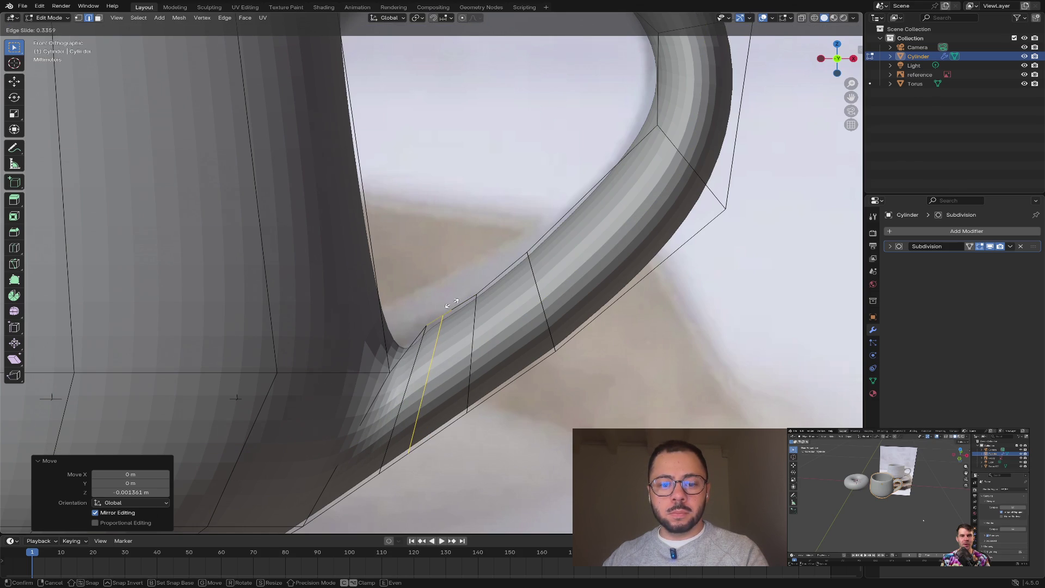
- Confirm the new loop near the handle base and adjust its height along Z in Front view
{"action": "left_click", "coordinate": [453, 303]}
{"action": "middle_click_drag", "start_coordinate": [454, 288], "coordinate": [446, 306]}
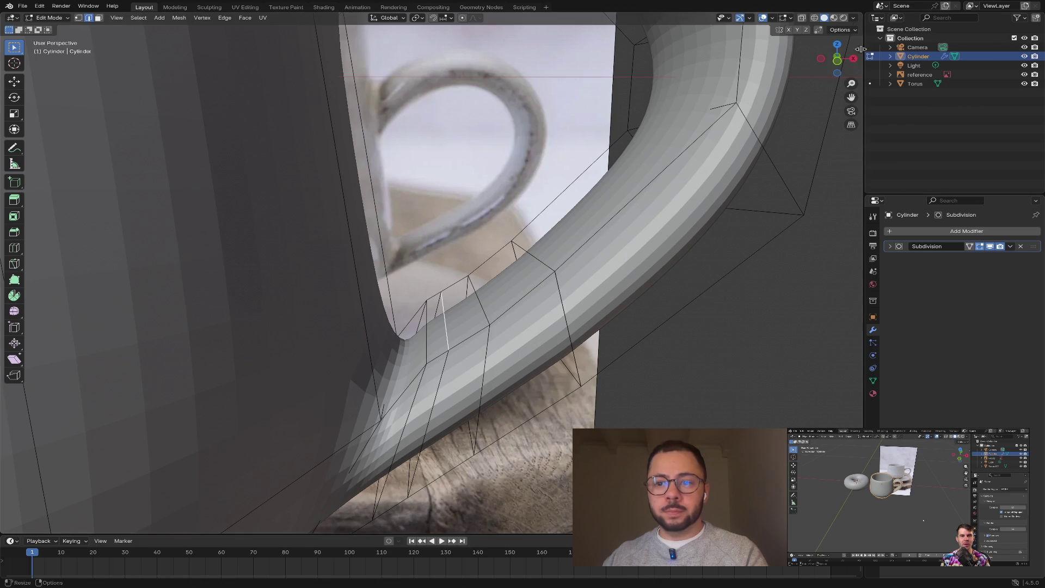
{"action": "key", "text": "KP_1"}
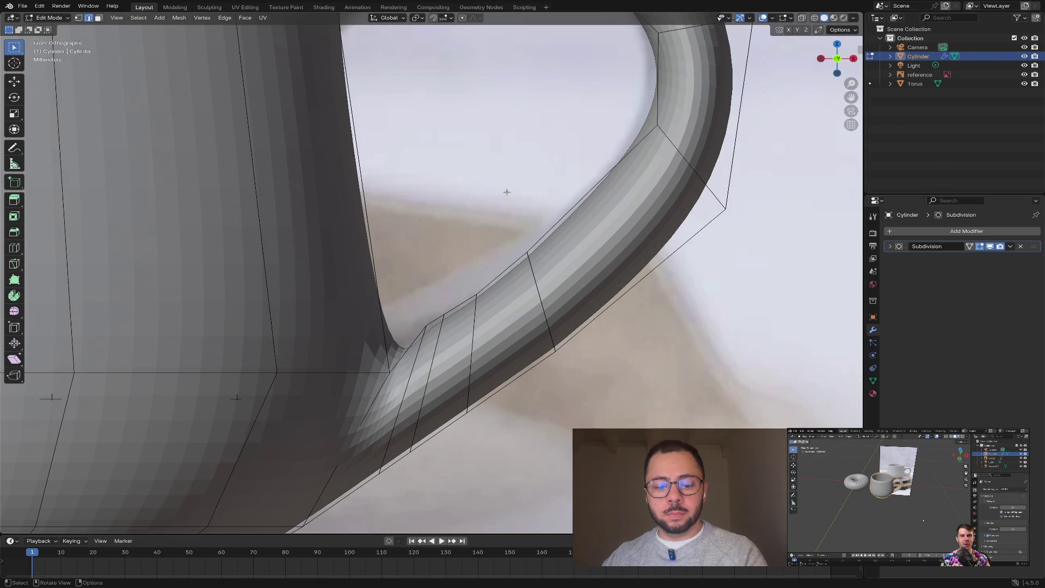
{"action": "key", "text": "g"}
{"action": "key", "text": "z"}
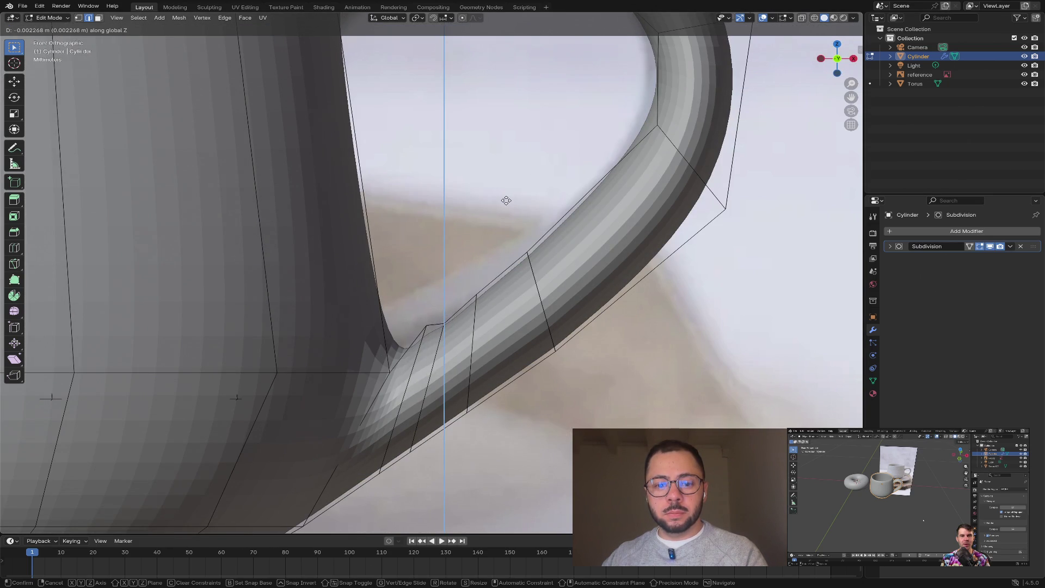
{"action": "left_click", "coordinate": [491, 198]}
{"action": "middle_click_drag", "start_coordinate": [448, 303], "coordinate": [430, 314]}
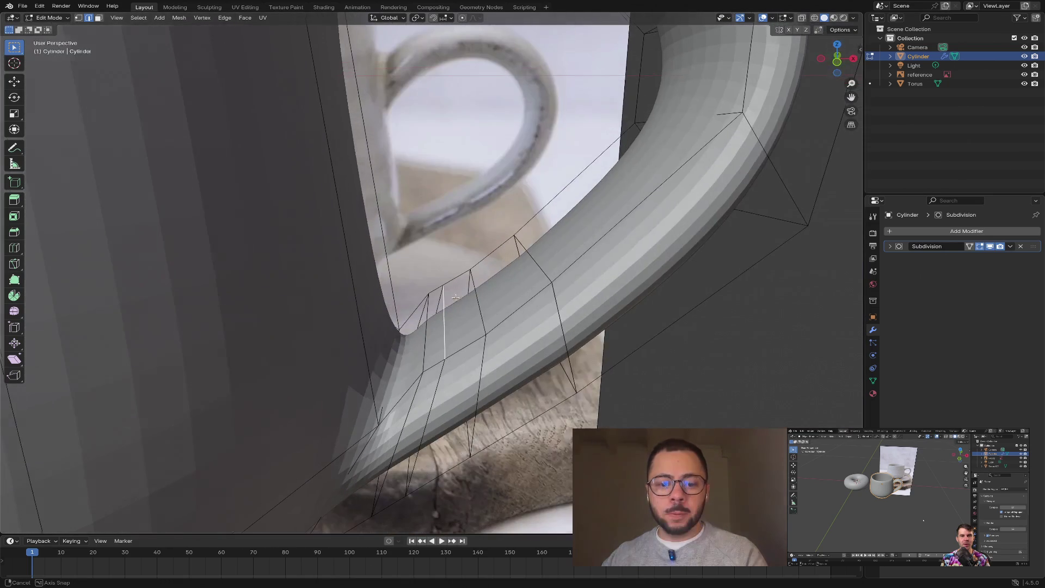
- Add another edge to the selection and scale the loop to about 0.65
{"action": "left_click", "coordinate": [437, 310], "text": "shift"}
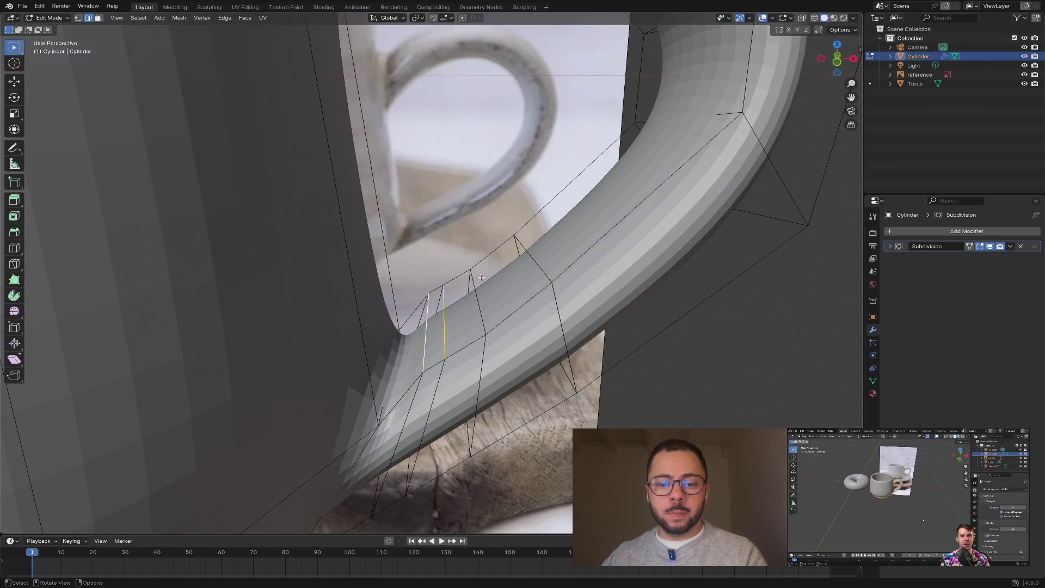
{"action": "left_click", "coordinate": [837, 63]}
{"action": "key", "text": "g"}
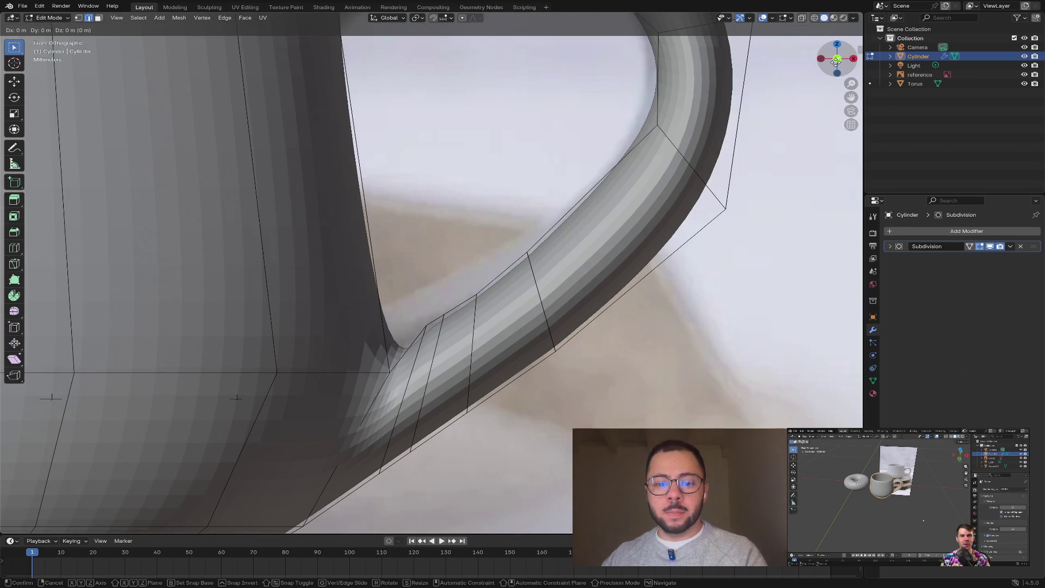
{"action": "key", "text": "z"}
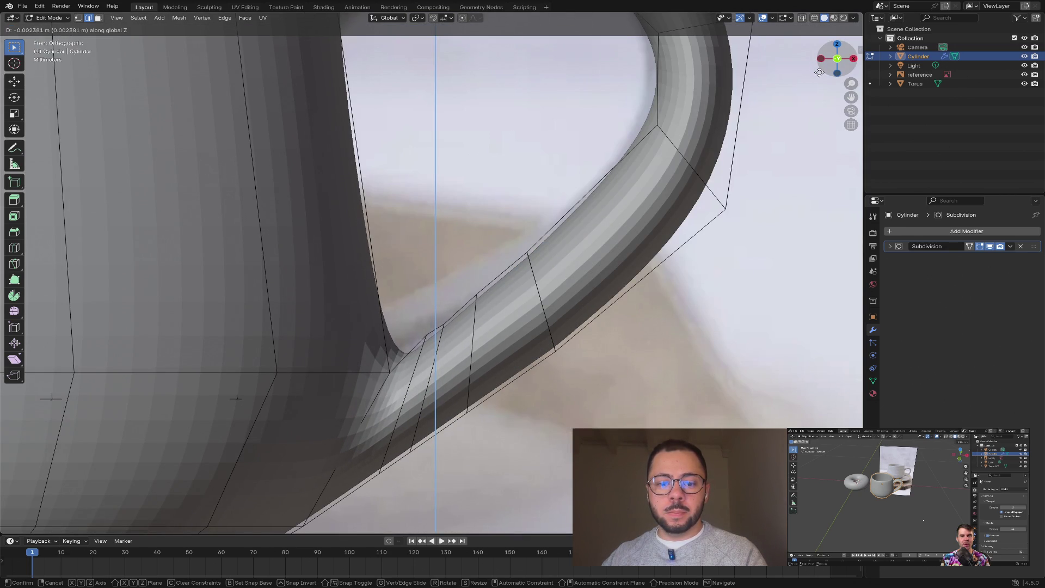
{"action": "right_click", "coordinate": [817, 69]}
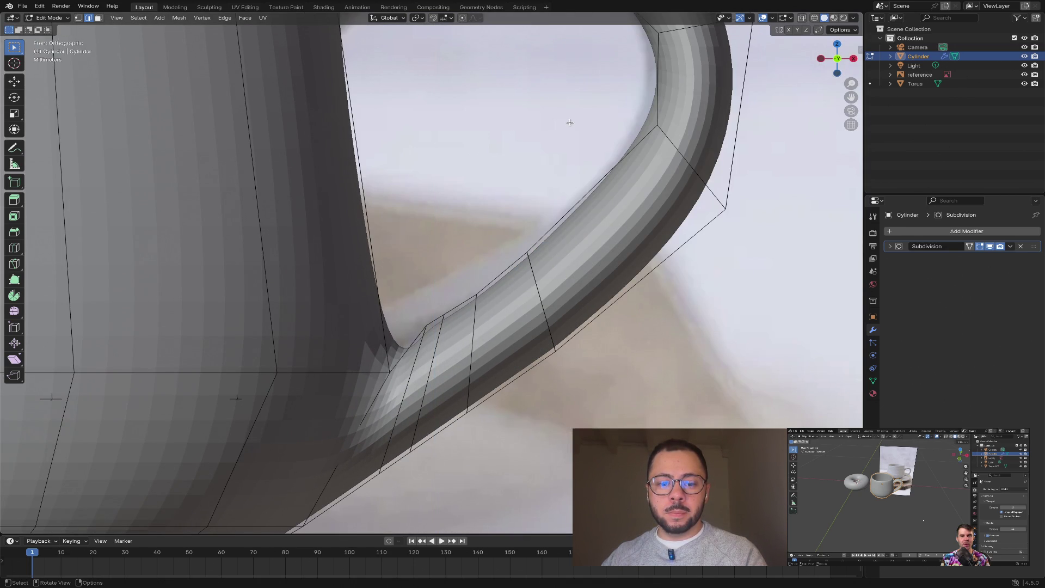
{"action": "key", "text": "x"}
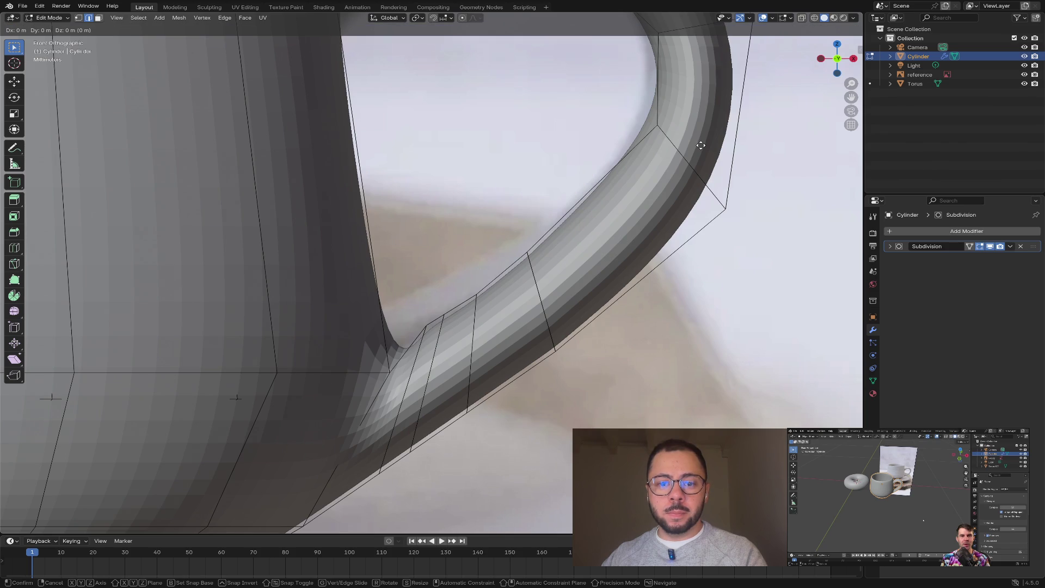
{"action": "key", "text": "period"}
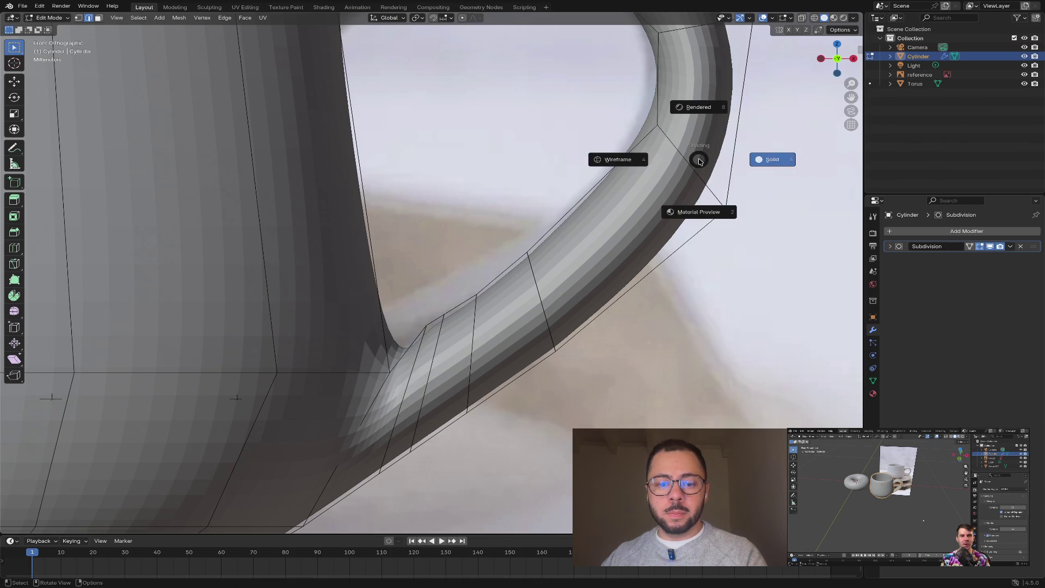
{"action": "key", "text": "s"}
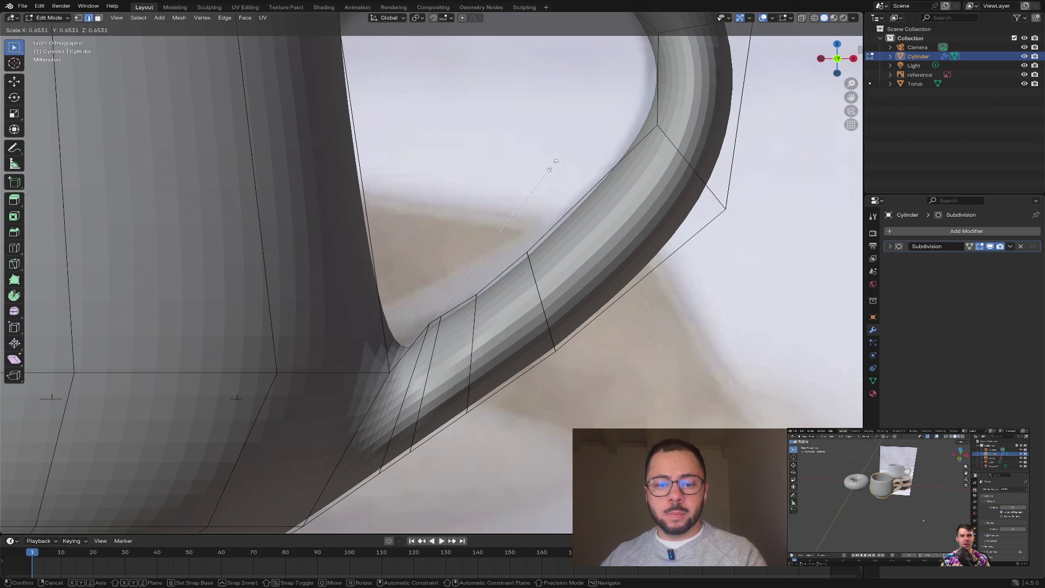
{"action": "left_click", "coordinate": [625, 256]}
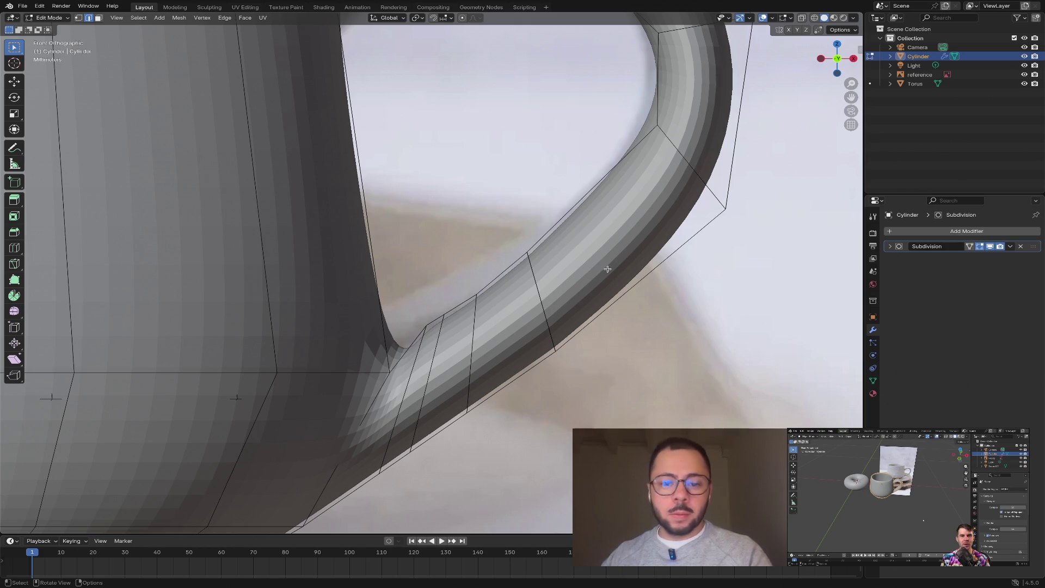
{"action": "mouse_move", "coordinate": [606, 272]}
{"action": "middle_mouse_down"}
{"action": "mouse_move", "coordinate": [603, 284]}
{"action": "mouse_move", "coordinate": [625, 279]}
{"action": "mouse_move", "coordinate": [615, 242]}
{"action": "middle_mouse_up"}
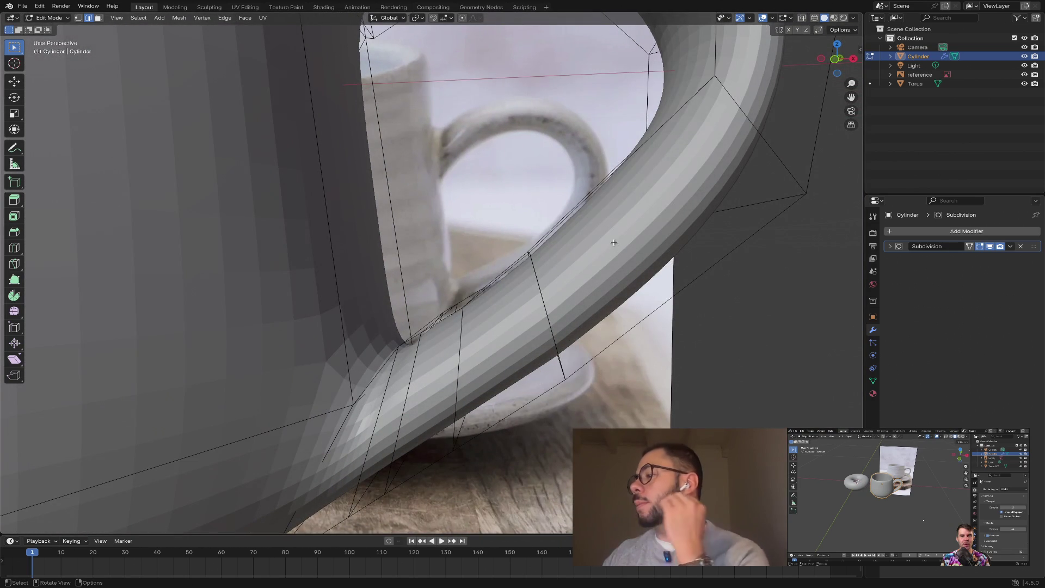